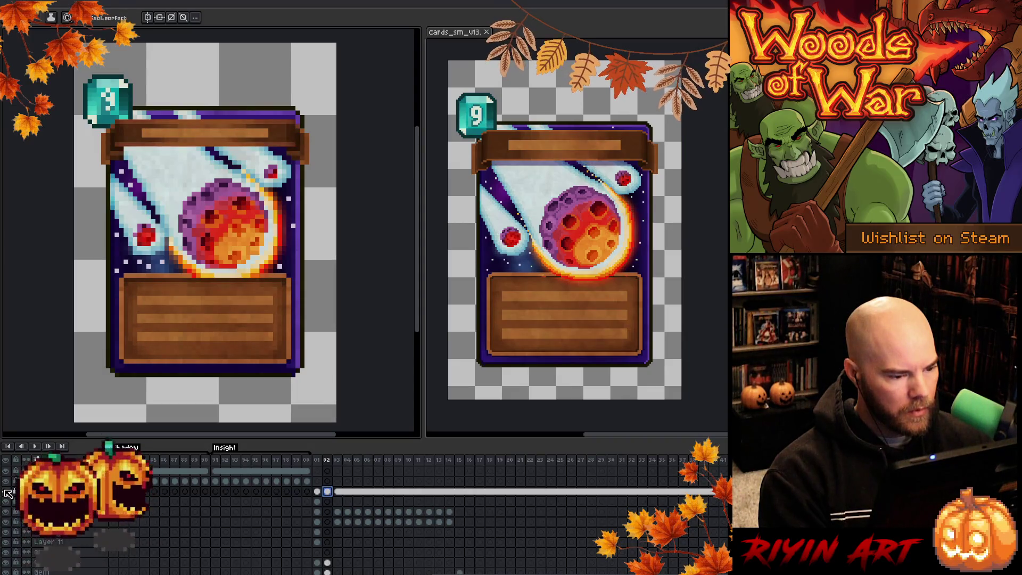
Make rectangular selections of small patches under the meteor, then clear and restore the selection.
key(m)
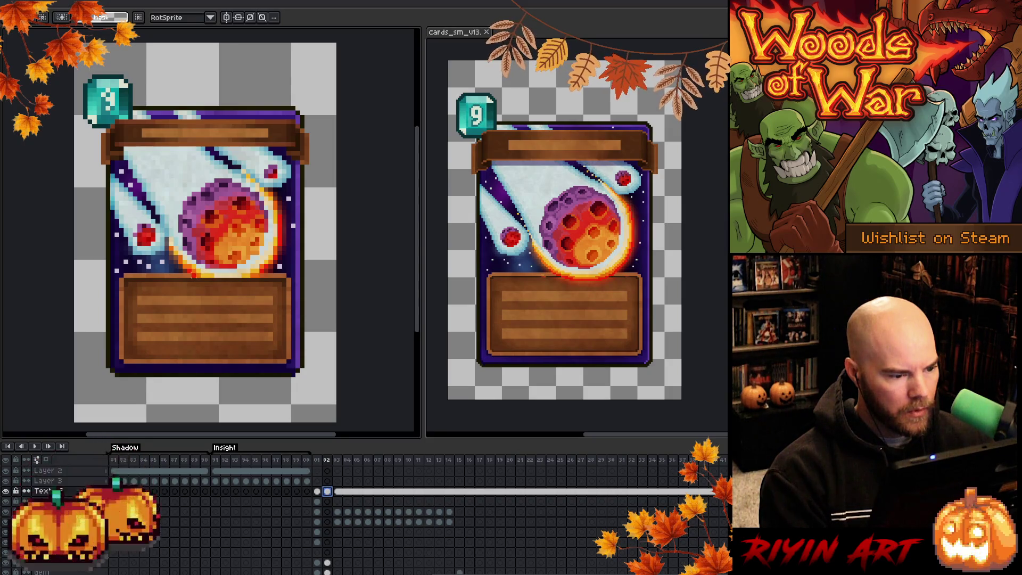
drag(192, 274, 260, 293)
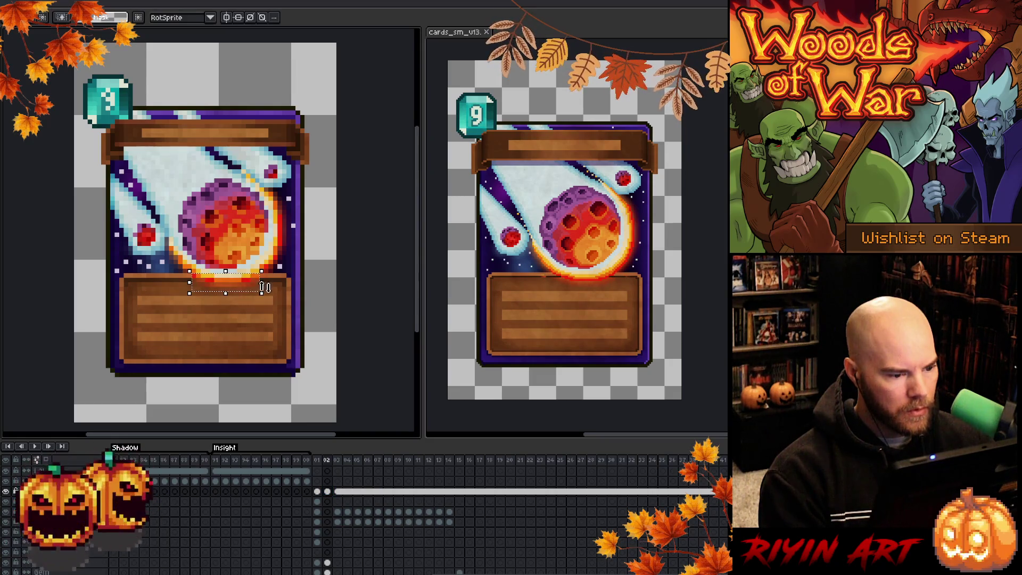
drag(280, 271, 243, 289)
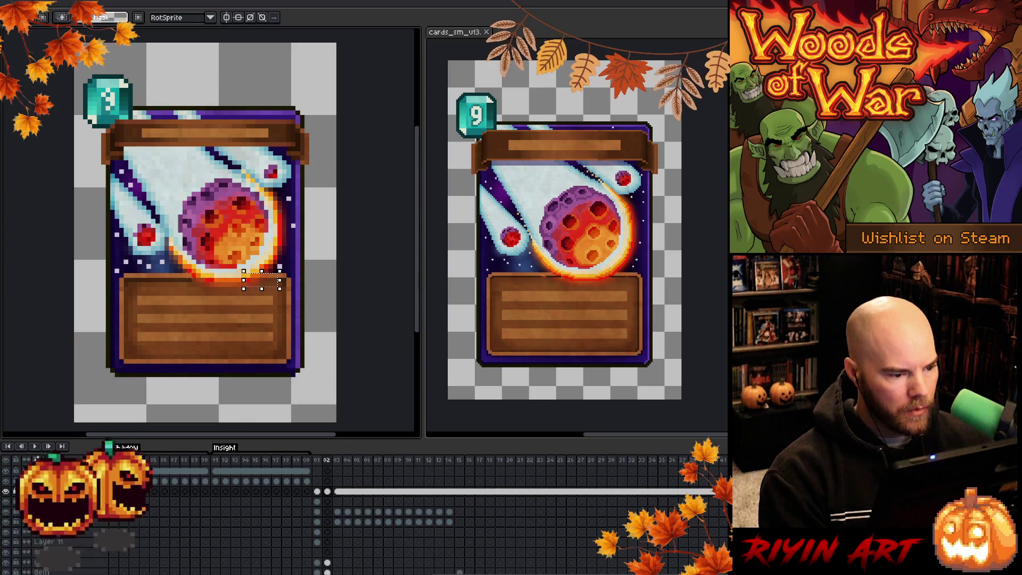
drag(180, 271, 208, 287)
key(ctrl+d)
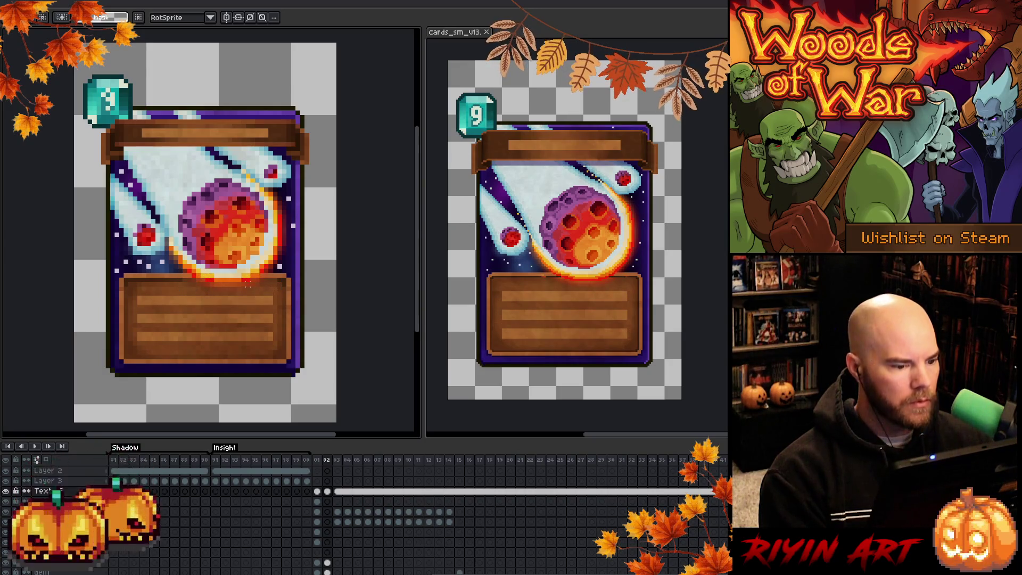
key(ctrl+v)
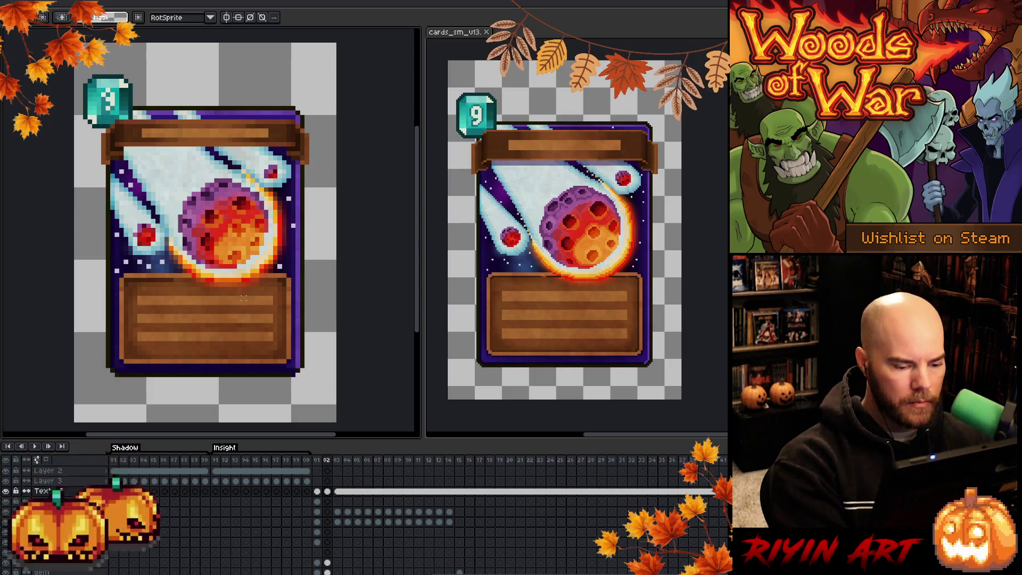
Make the Text layer's frame 02 cel active, then step back to the tree card on frame 01.
click(327, 490)
key(b)
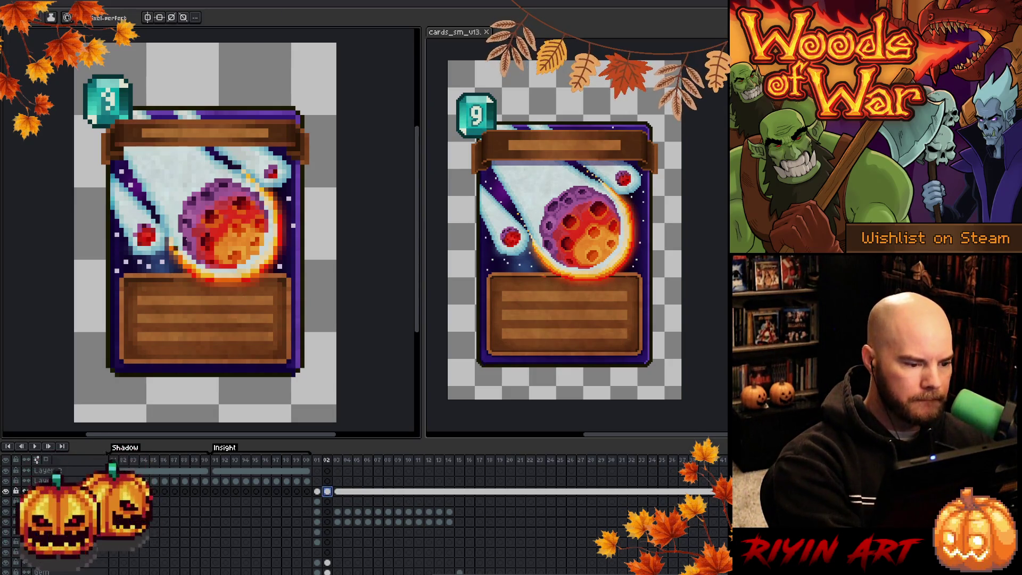
key(i)
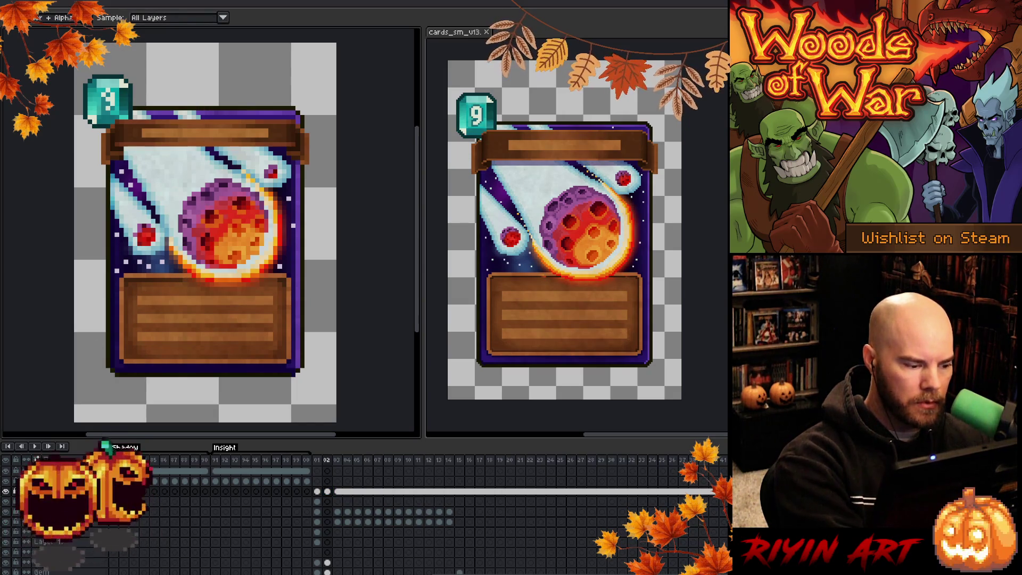
key(b)
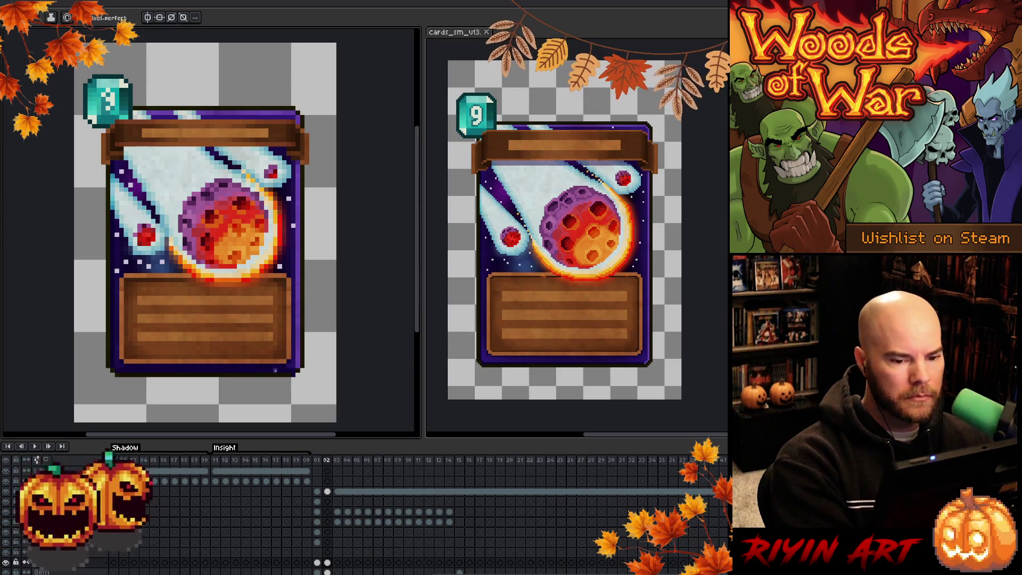
key(Left)
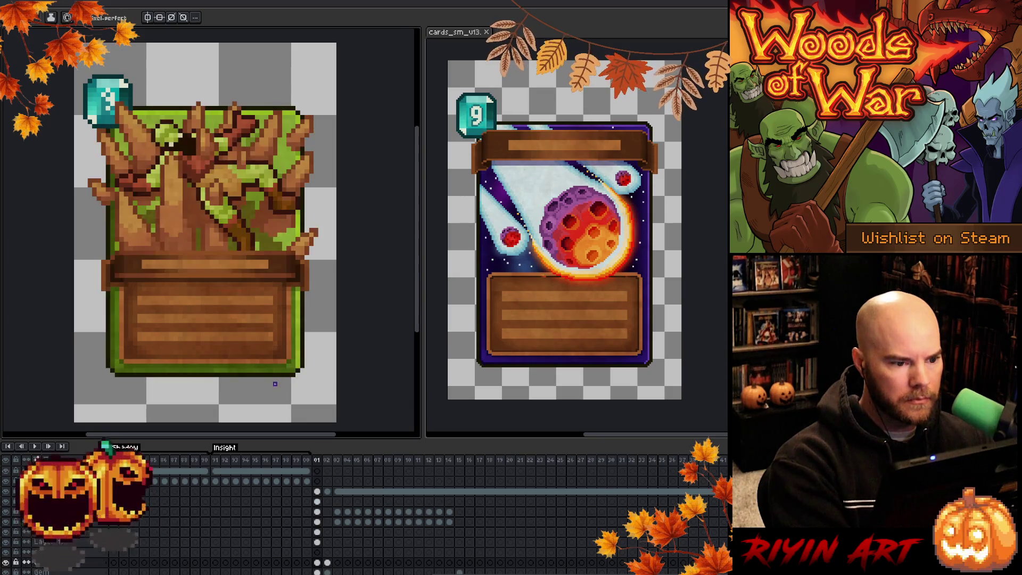
Flip repeatedly between the tree card on frame 01 and the meteor card on frame 02.
key(Right)
key(Left)
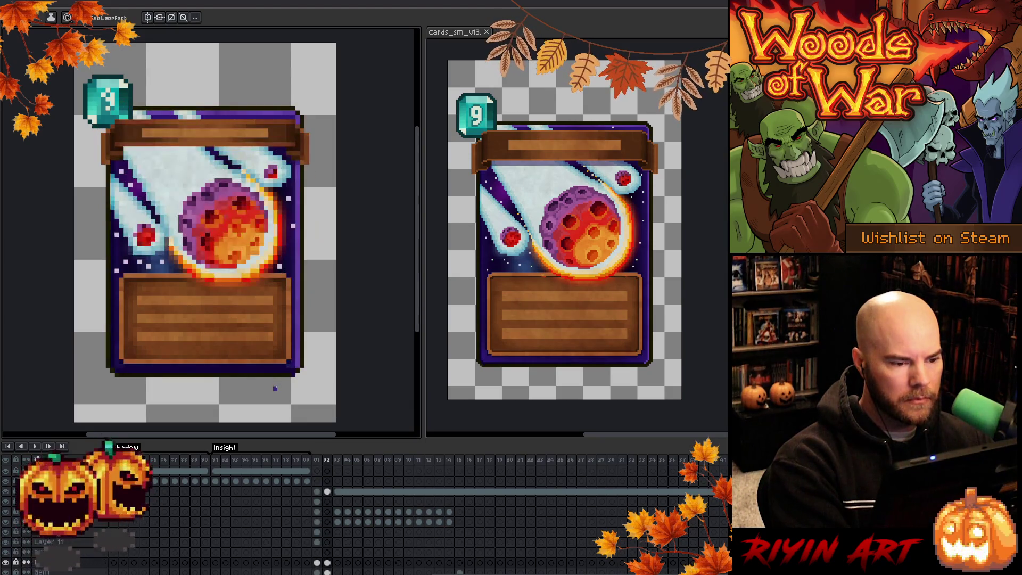
key(Right)
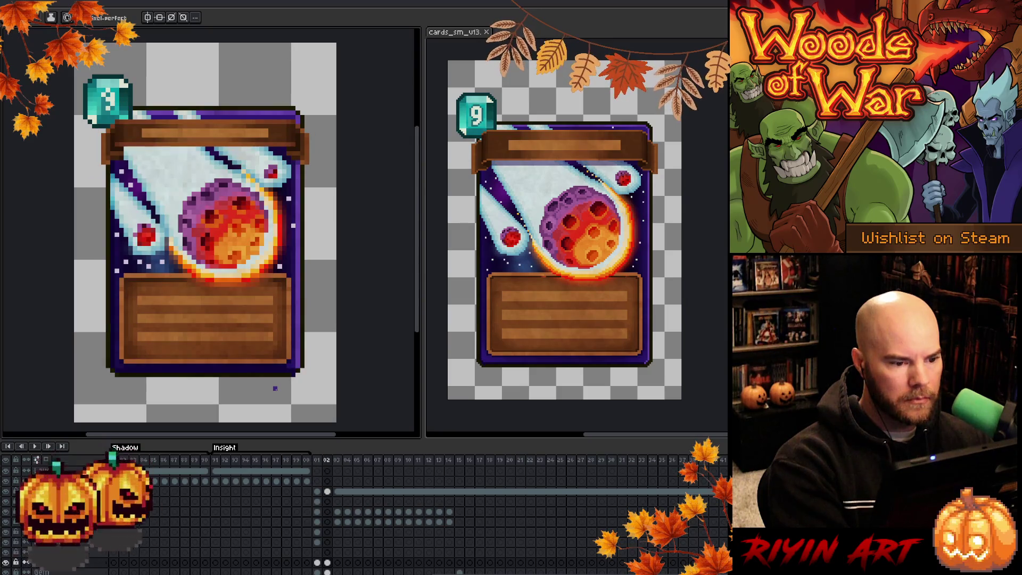
key(Left)
key(Right)
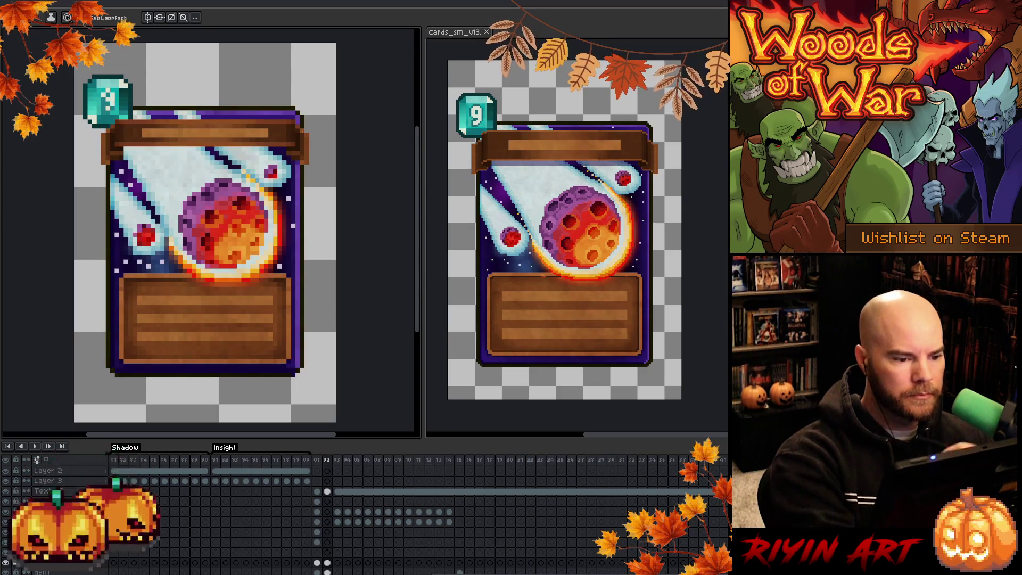
key(b)
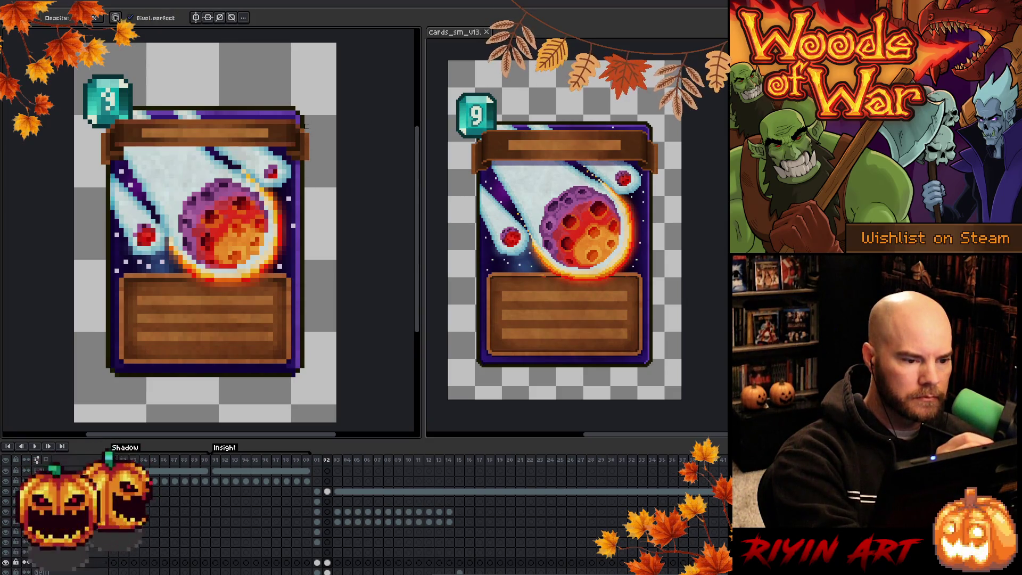
key(Left)
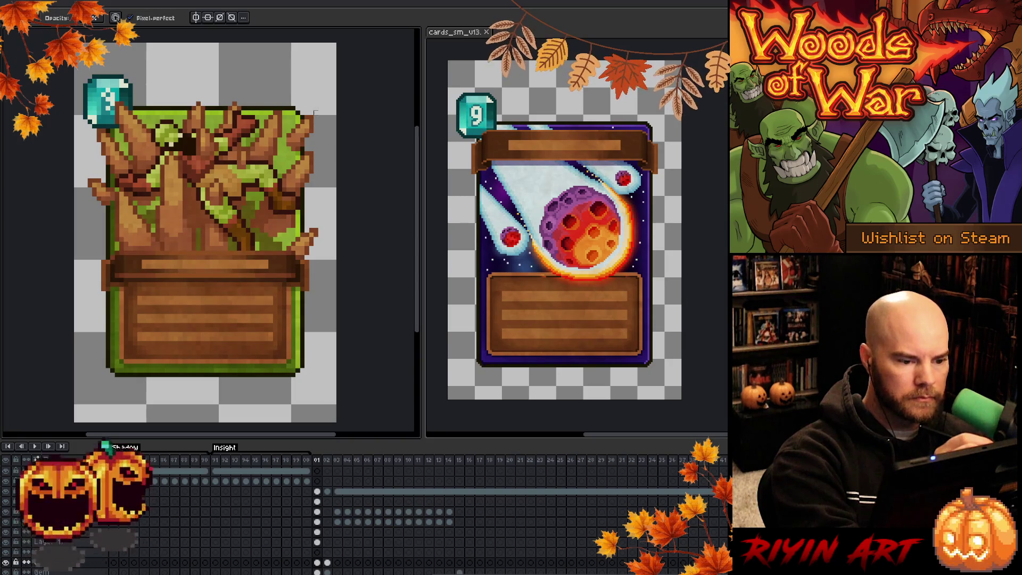
key(Right)
key(Left)
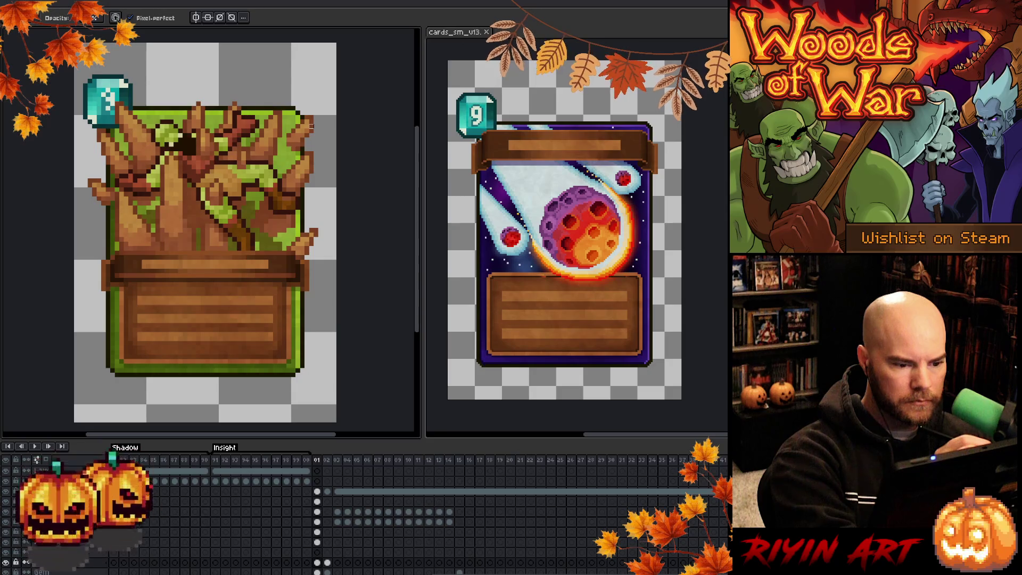
key(Right)
Make the Gem layer's frame 02 cel active.
key(i)
key(b)
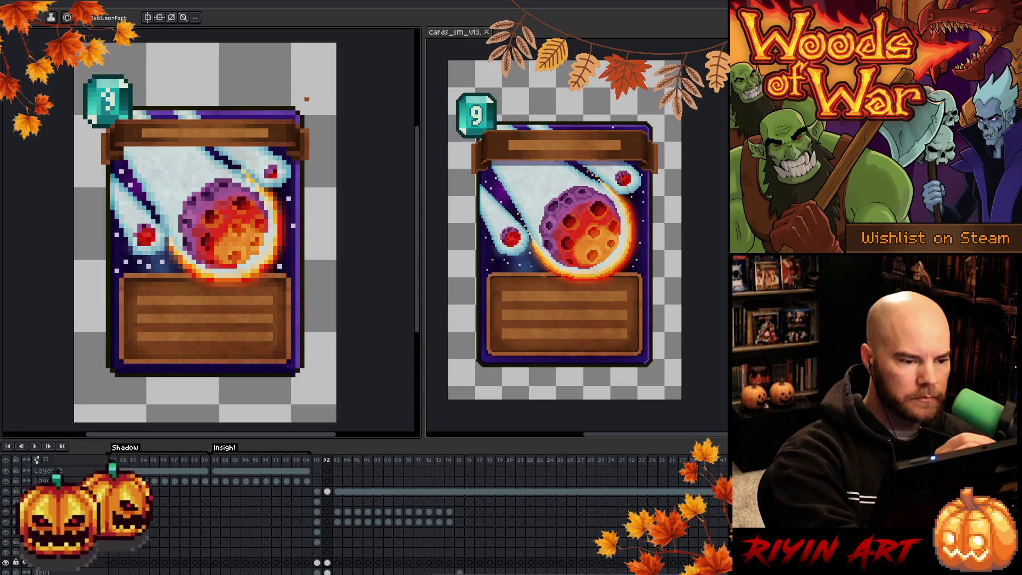
ctrl+click(306, 131)
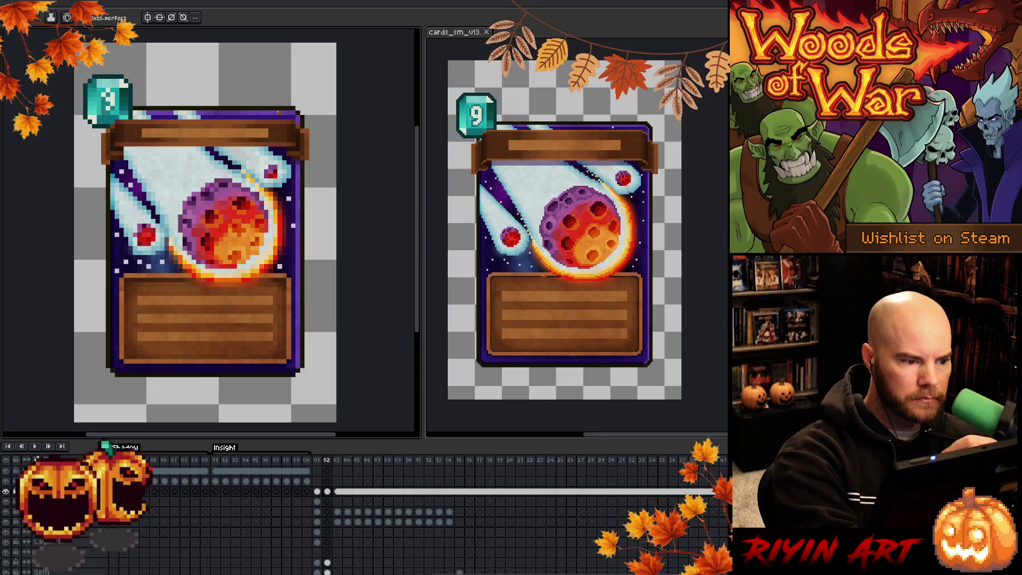
click(327, 563)
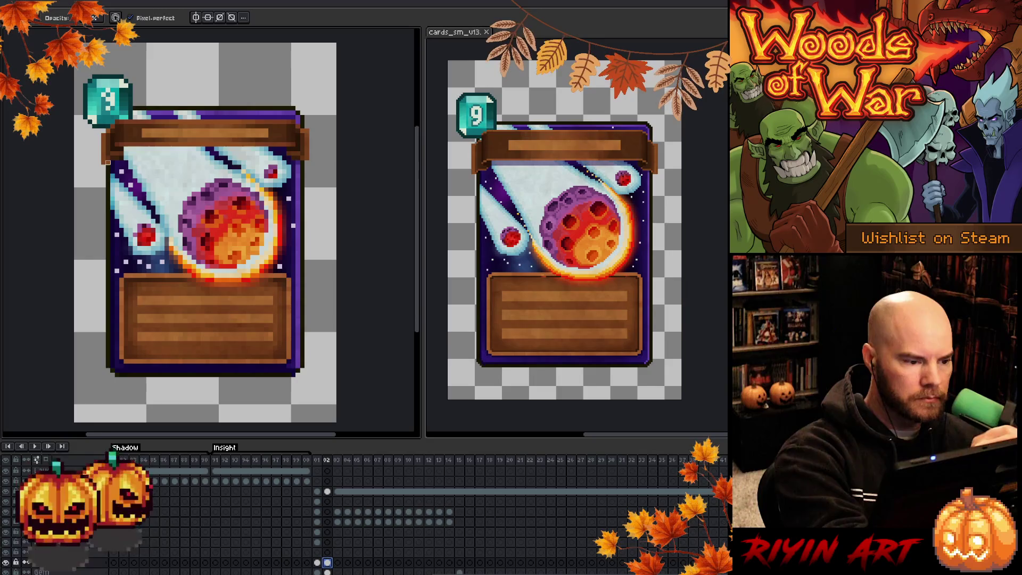
Zoom into the meteor card and pan so its gem and title banner fill the view.
key(e)
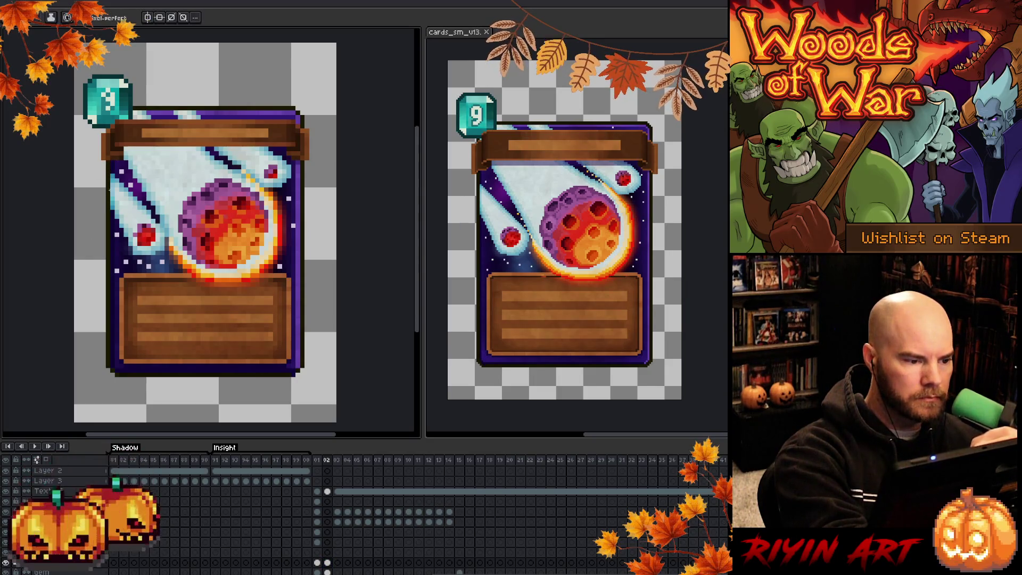
scroll(323, 551, down, 5)
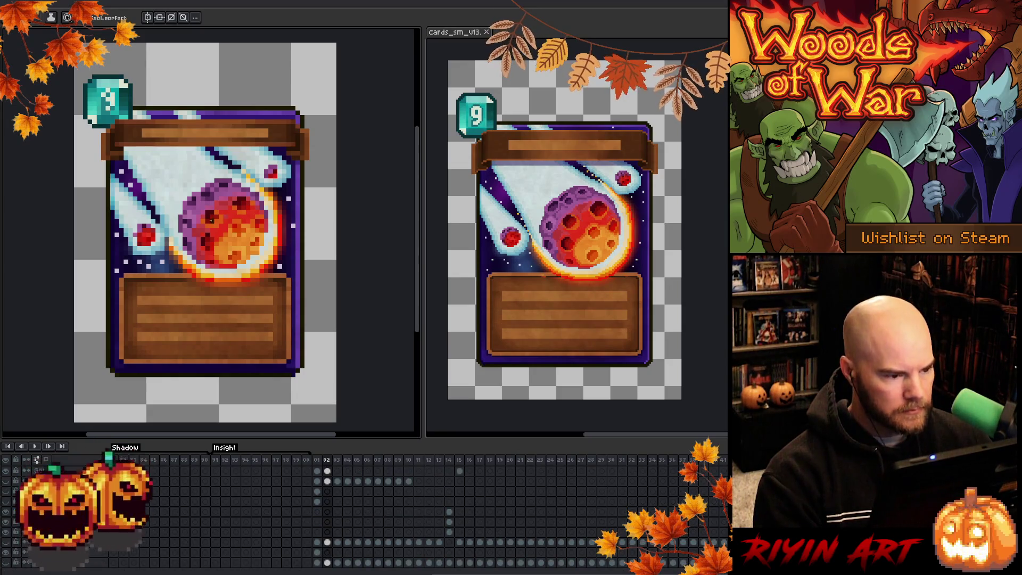
scroll(223, 229, up, 4)
scroll(223, 229, down, 5)
scroll(268, 160, up, 4)
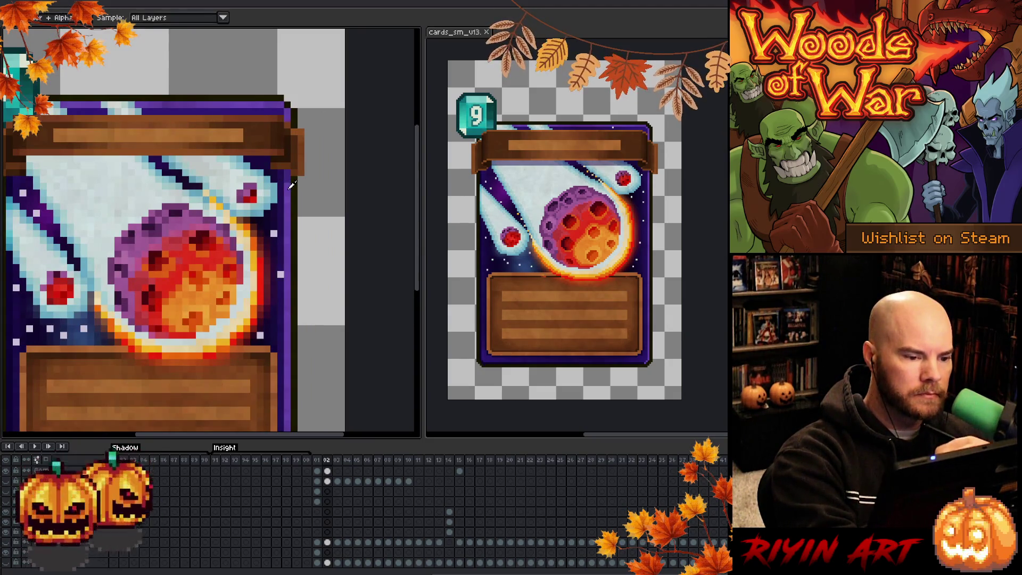
mouse_move(229, 250)
mouse_down()
mouse_move(304, 308)
mouse_move(287, 322)
mouse_up()
key(i)
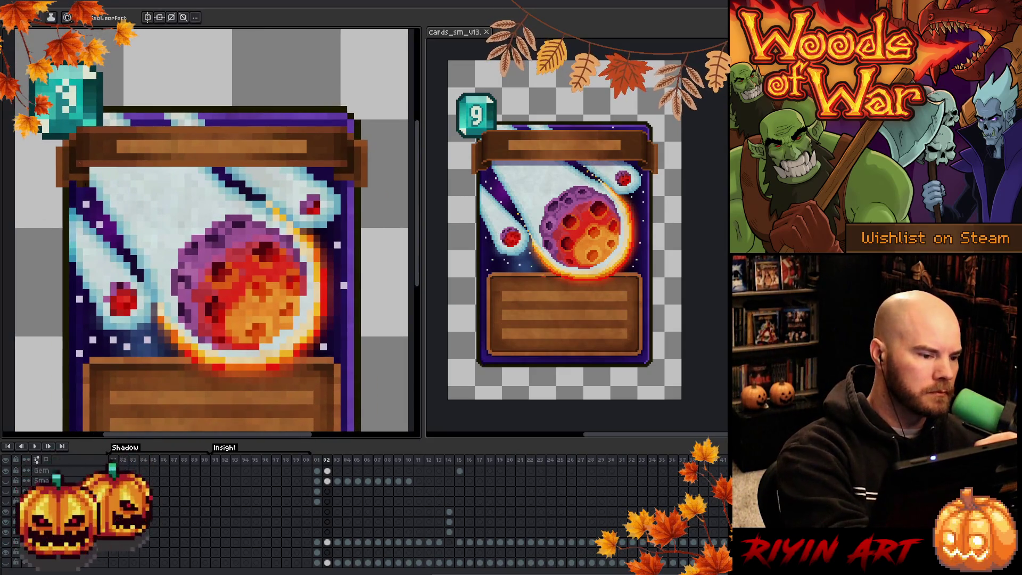
key(b)
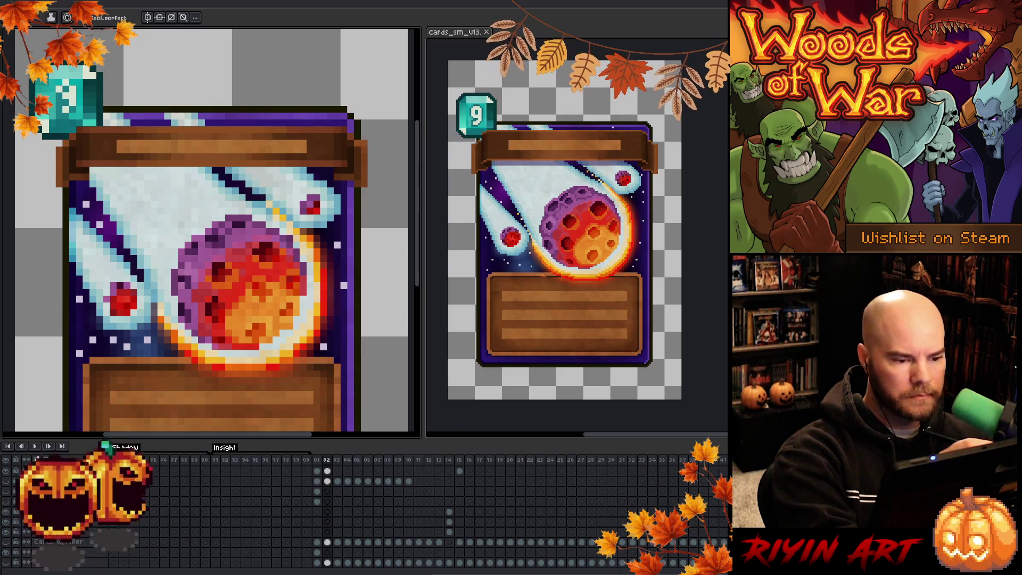
key(m)
drag(223, 165, 248, 181)
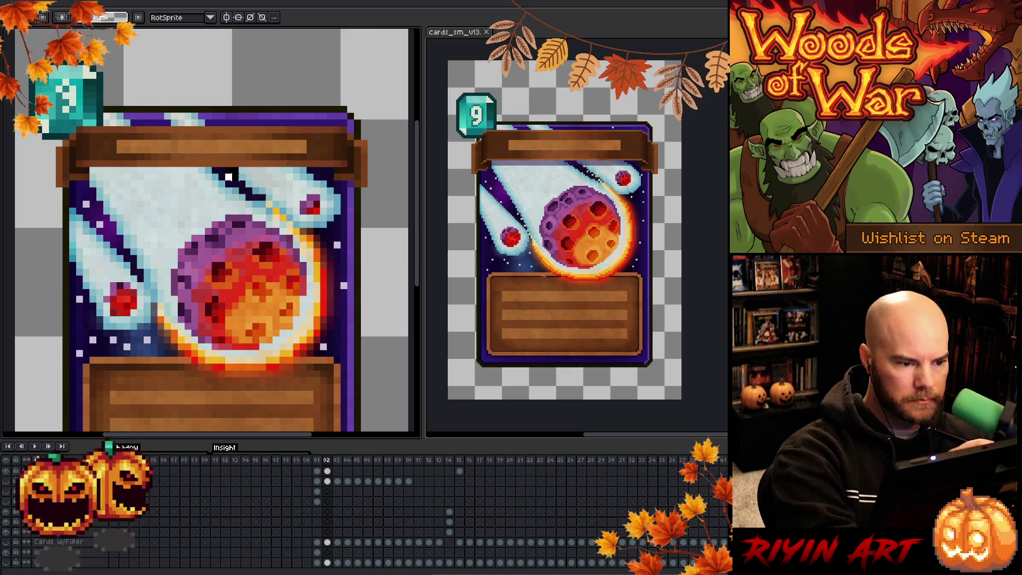
key(Right)
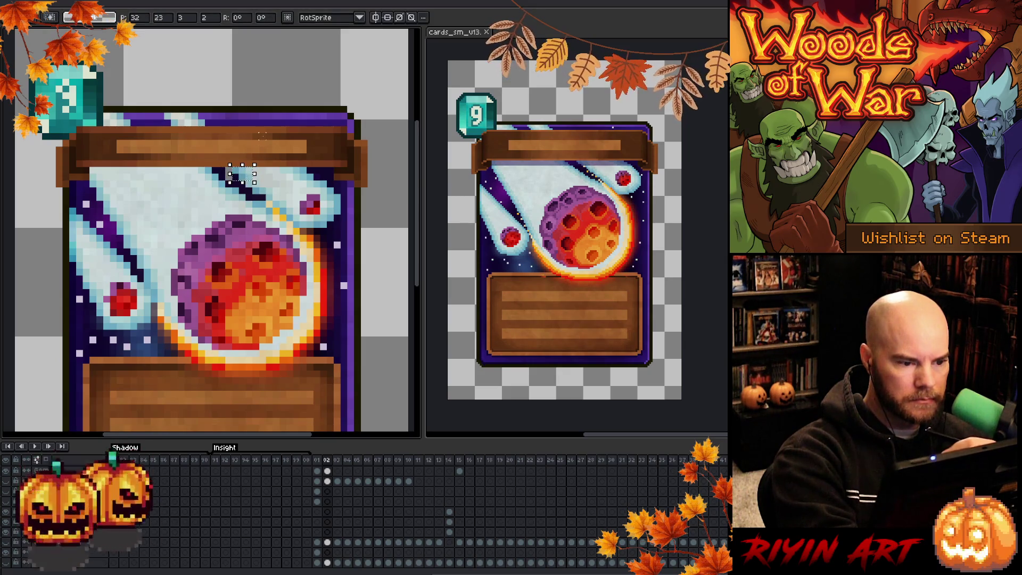
drag(255, 182, 281, 196)
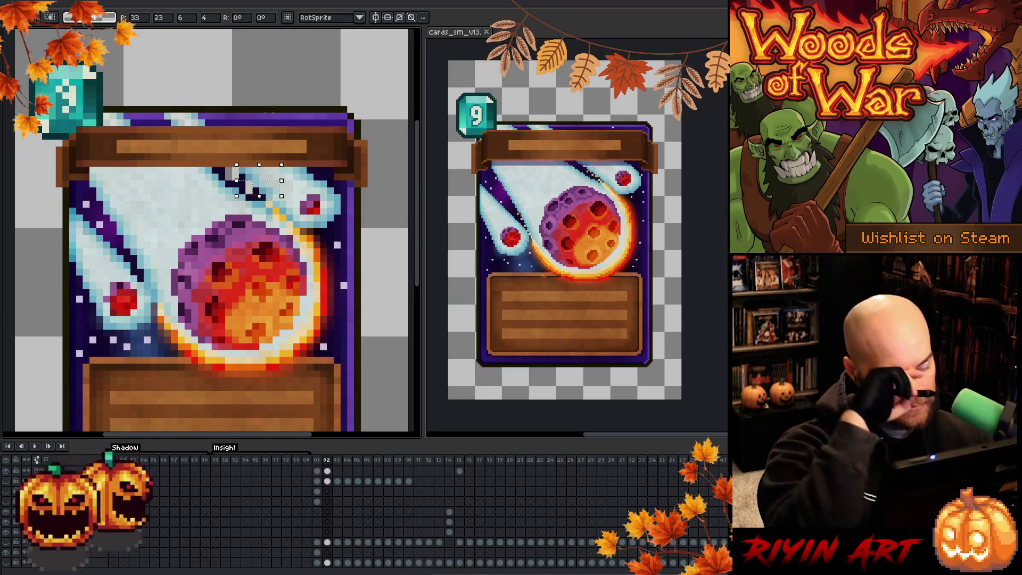
key(Escape)
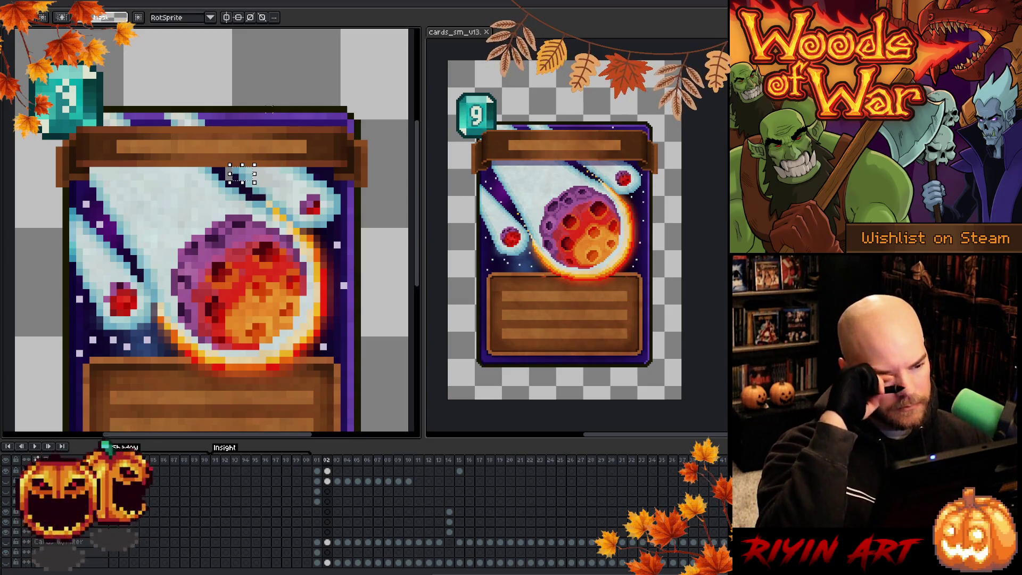
key(ctrl+z)
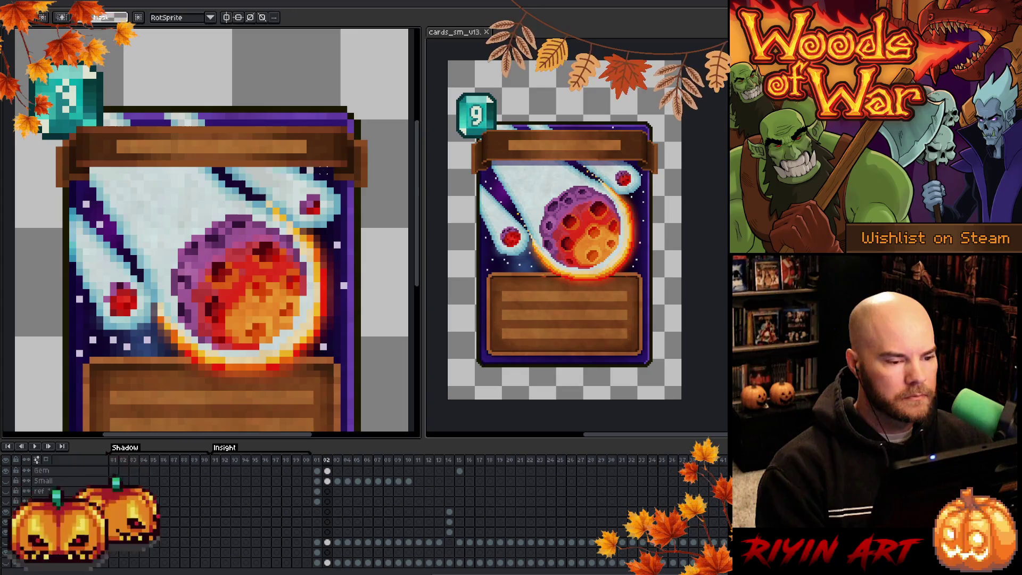
key(b)
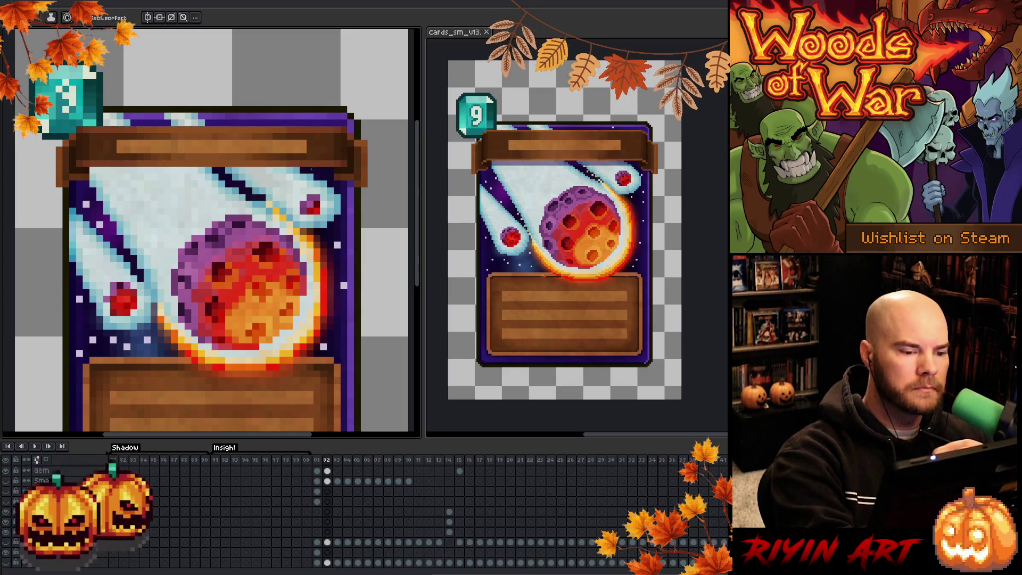
scroll(311, 167, down, 5)
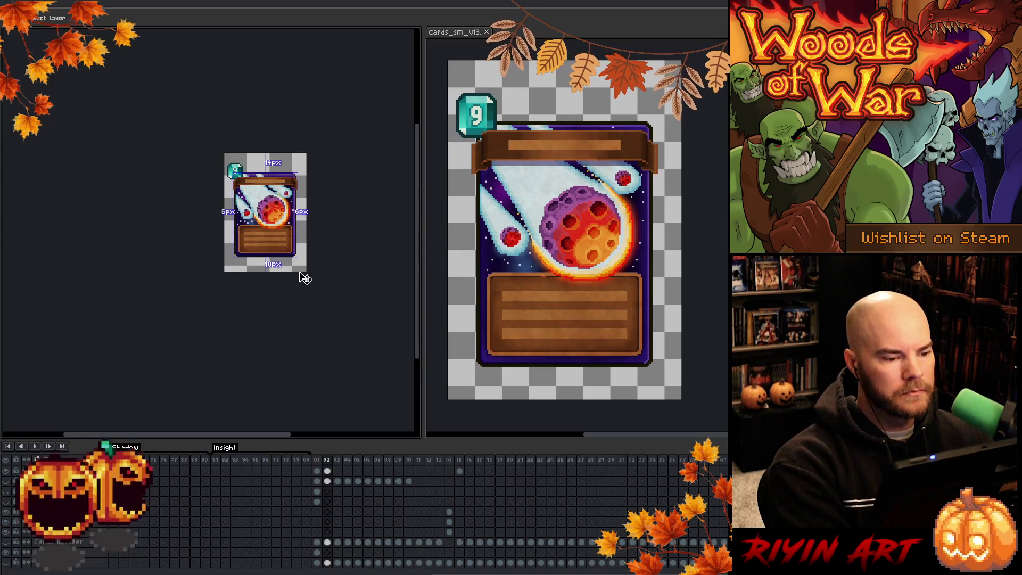
scroll(253, 199, up, 5)
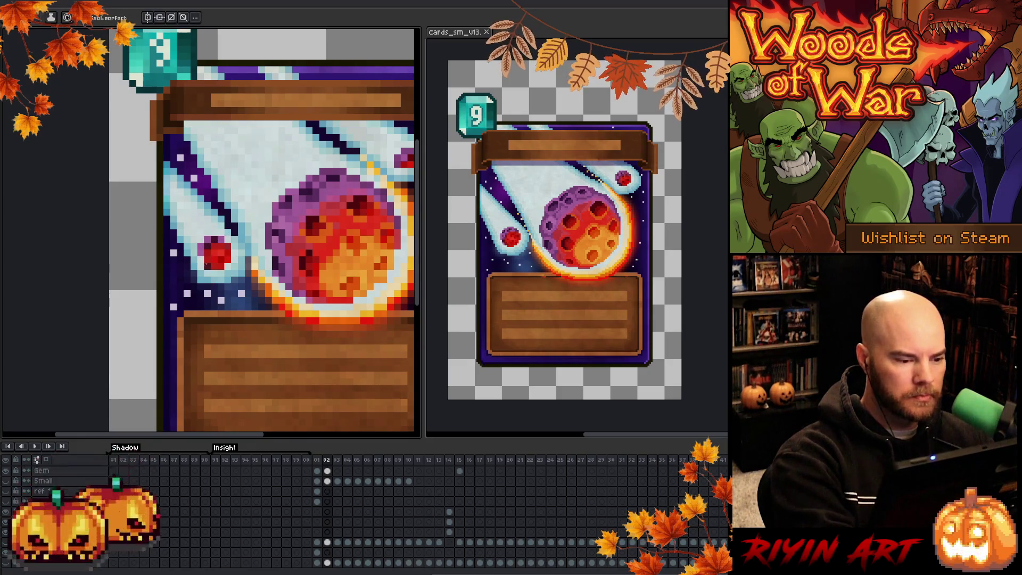
key(i)
drag(411, 163, 296, 174)
key(b)
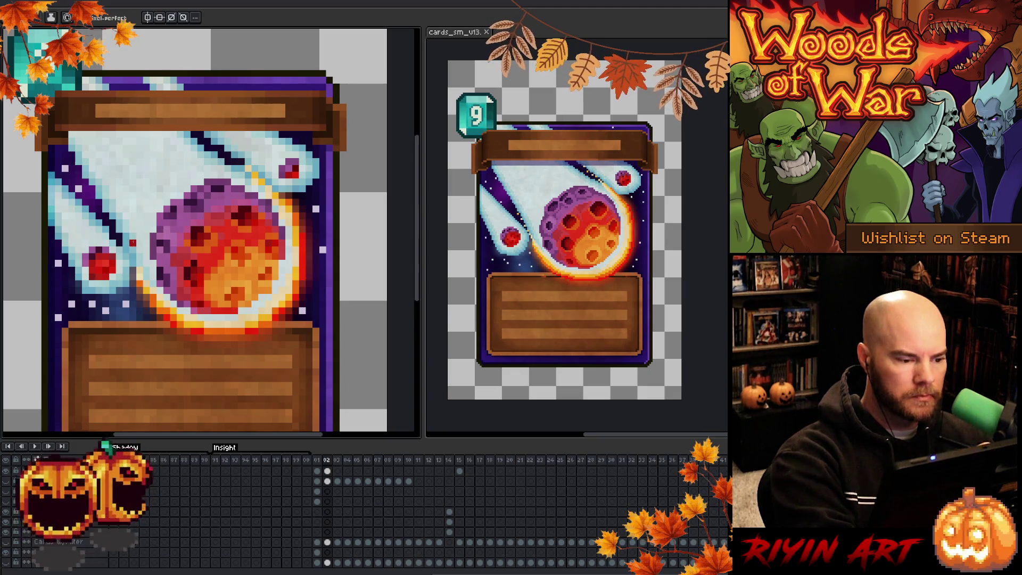
key(i)
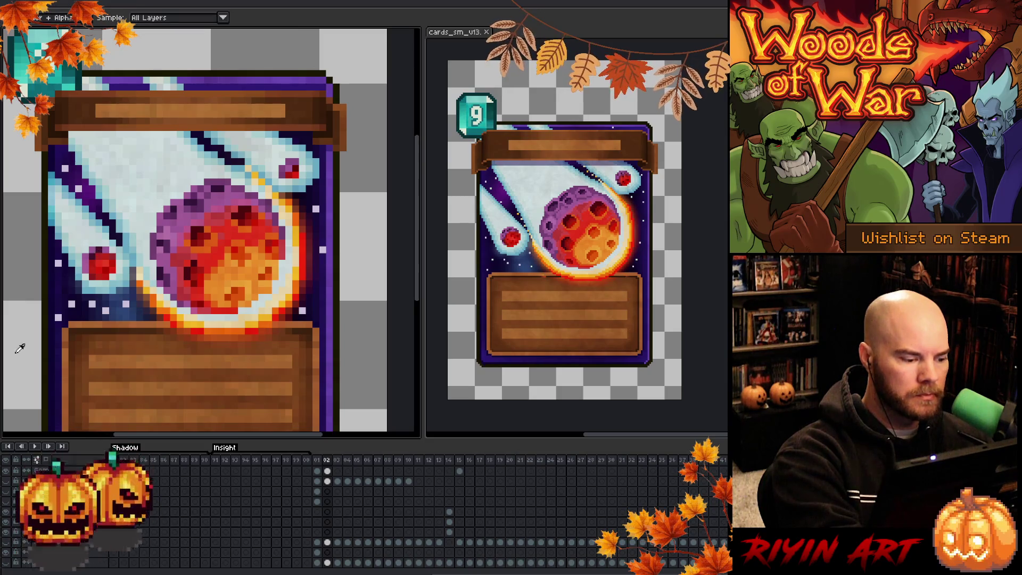
key(b)
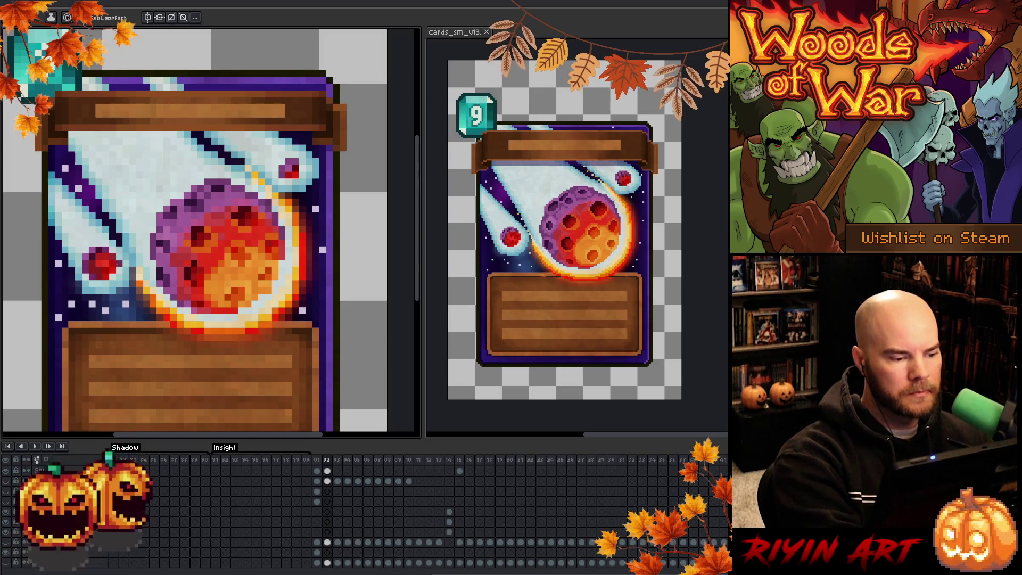
key(i)
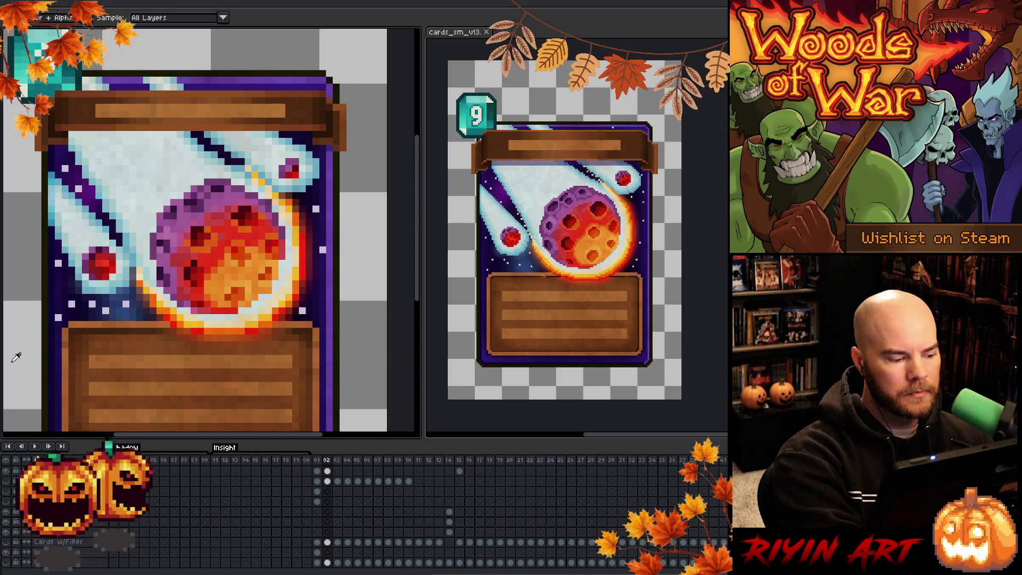
key(b)
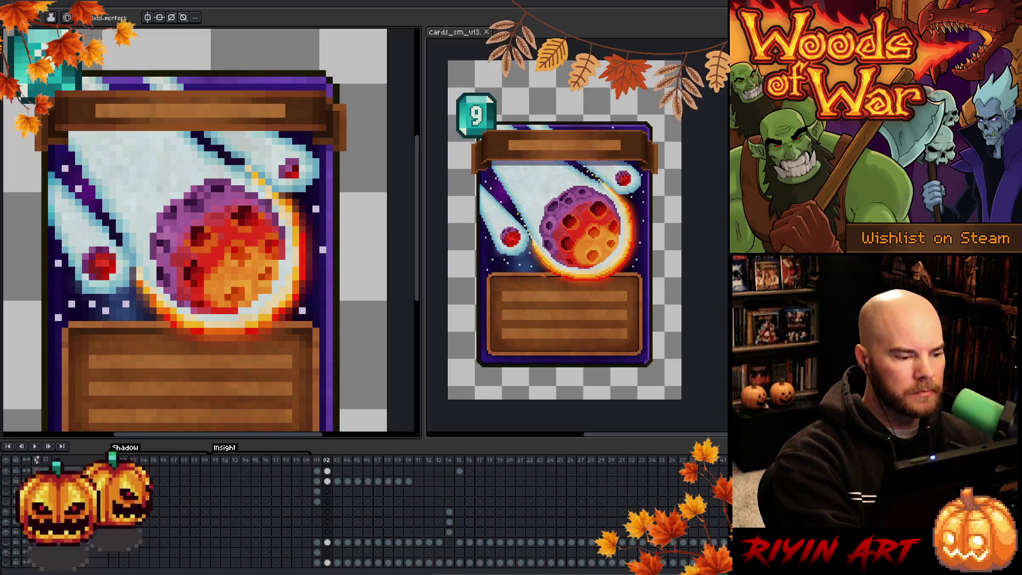
key(i)
key(b)
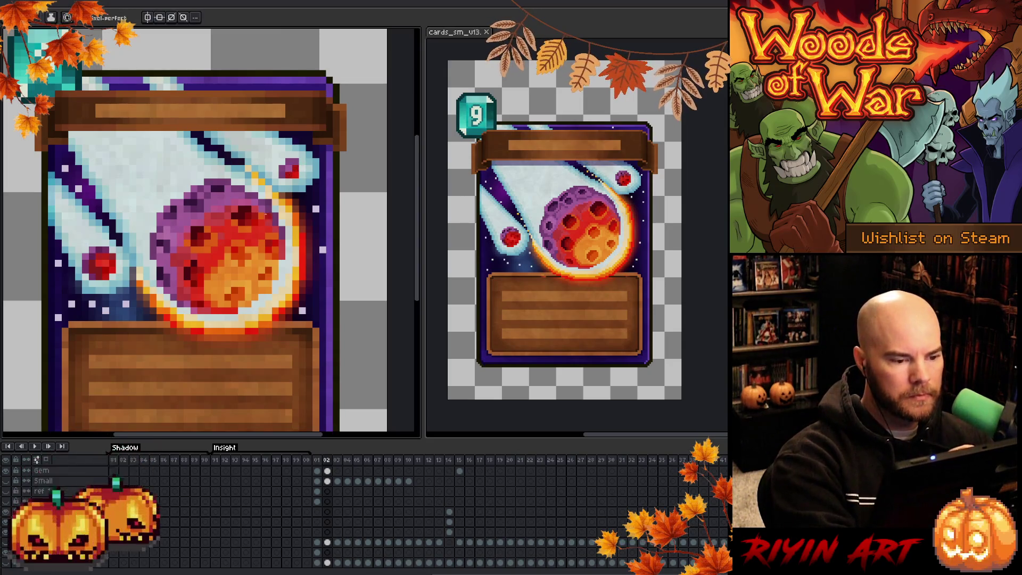
scroll(158, 344, down, 4)
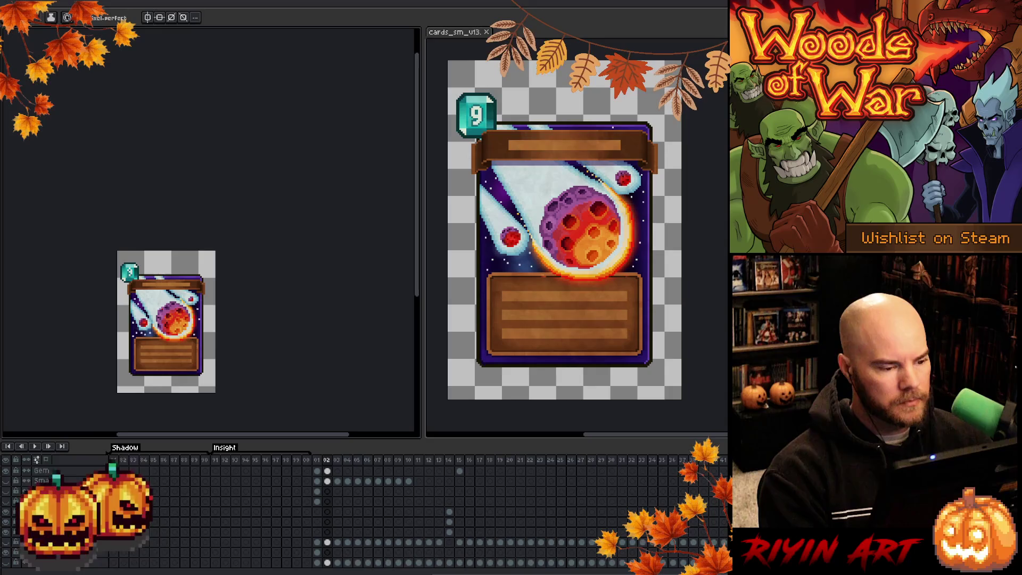
Paint red pixels on the small card's upper comet head and reframe the card view.
scroll(172, 317, up, 4)
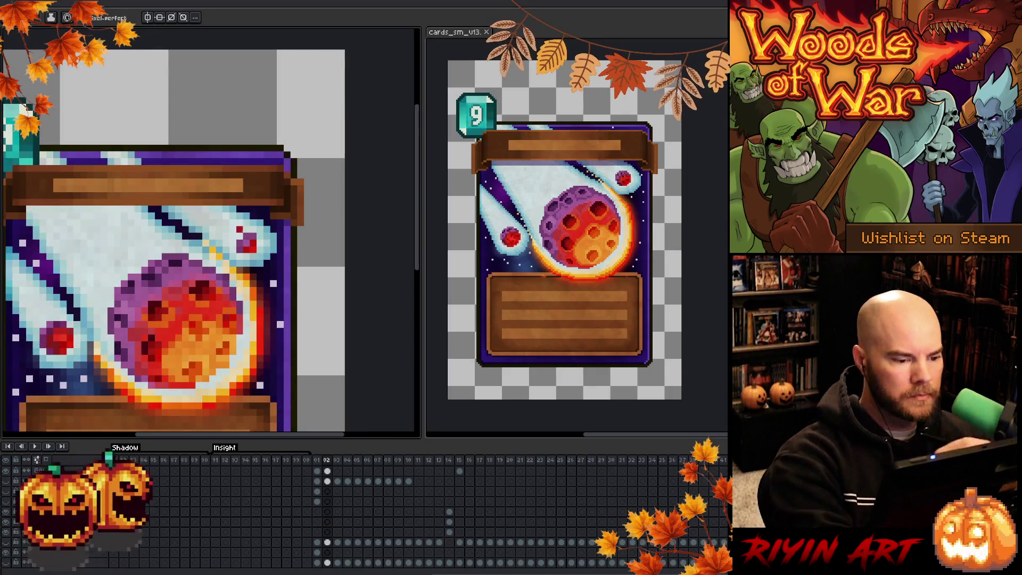
click(250, 245)
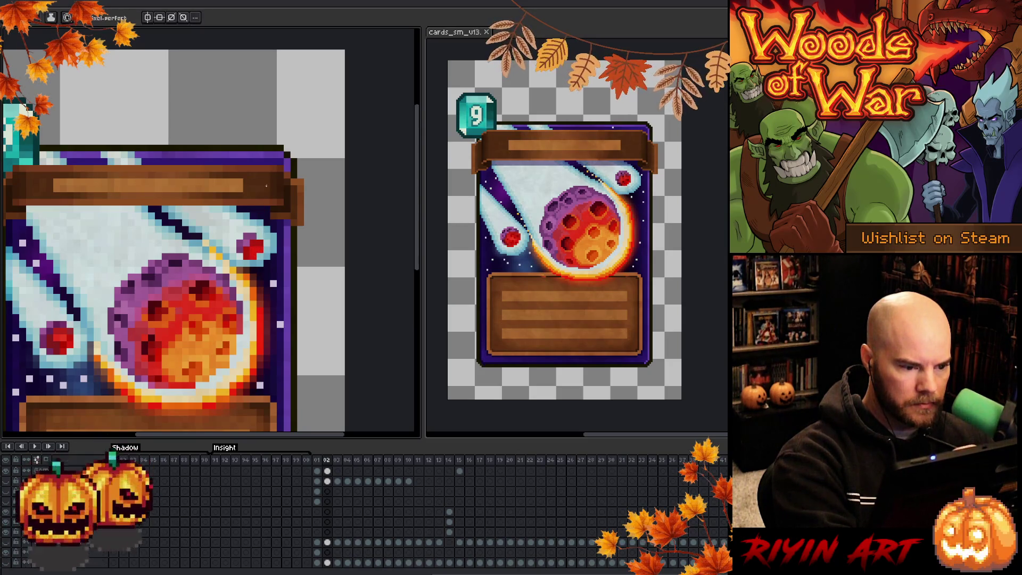
scroll(282, 364, down, 5)
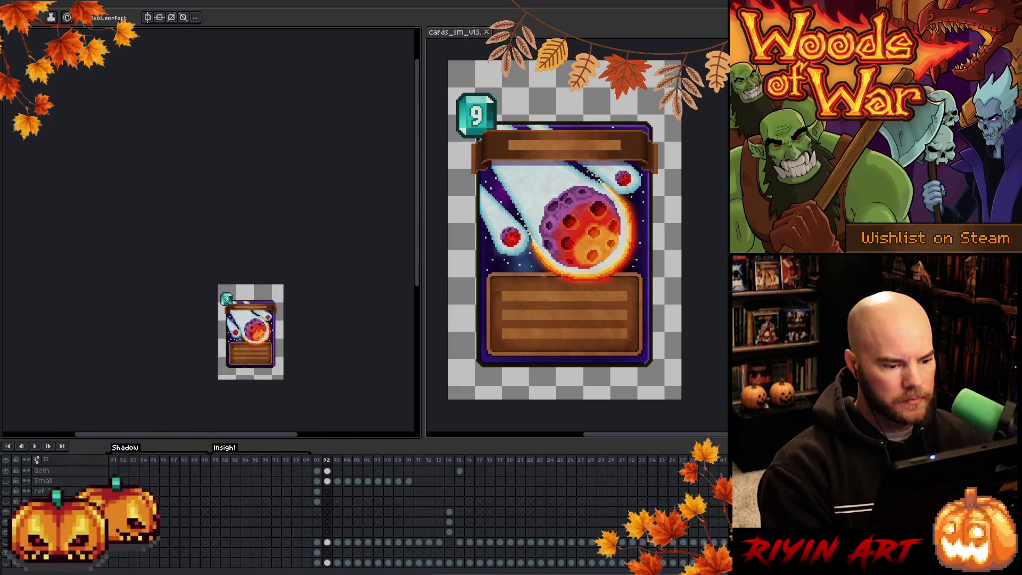
key(plus)
key(plus)
key(plus)
key(plus)
key(plus)
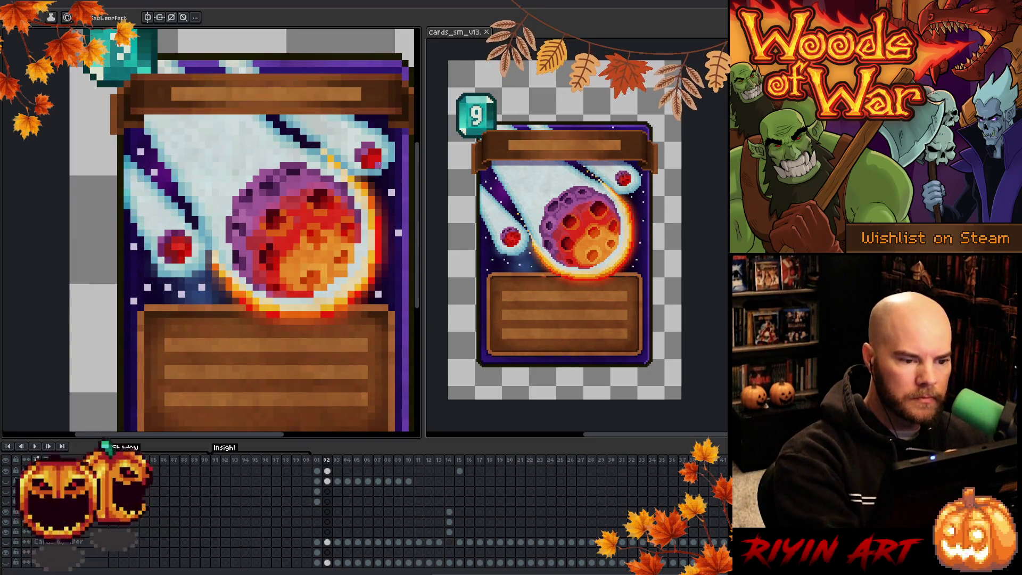
key(minus)
key(minus)
key(minus)
scroll(213, 239, right, 3)
key(plus)
key(plus)
key(minus)
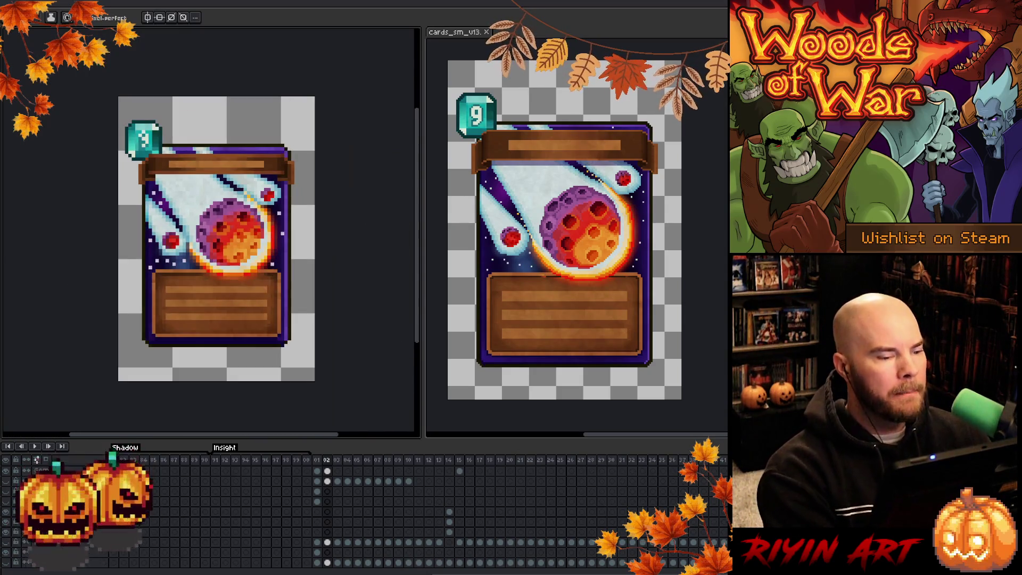
key(plus)
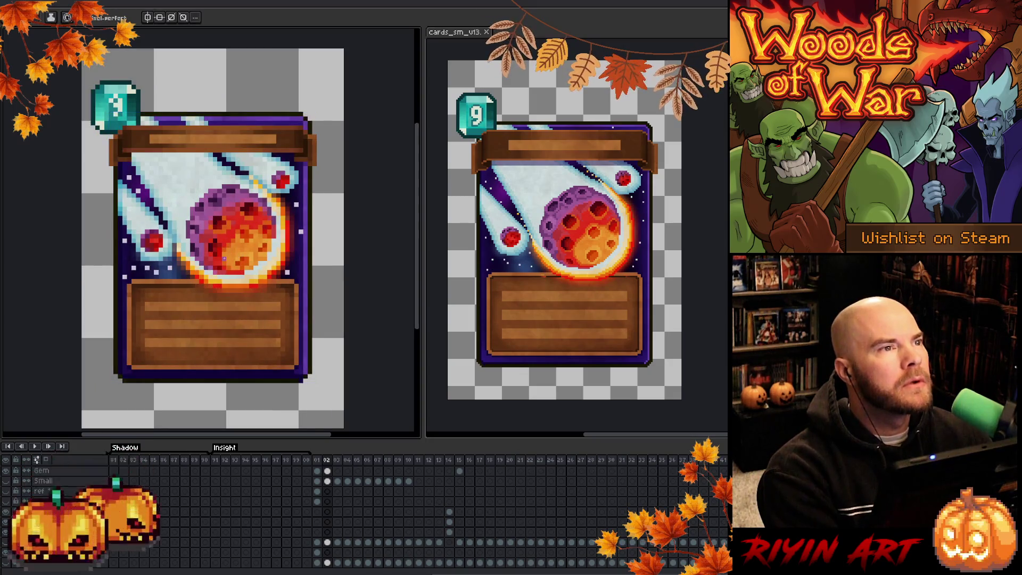
mouse_move(232, 251)
mouse_down()
mouse_move(248, 235)
mouse_move(230, 242)
mouse_up()
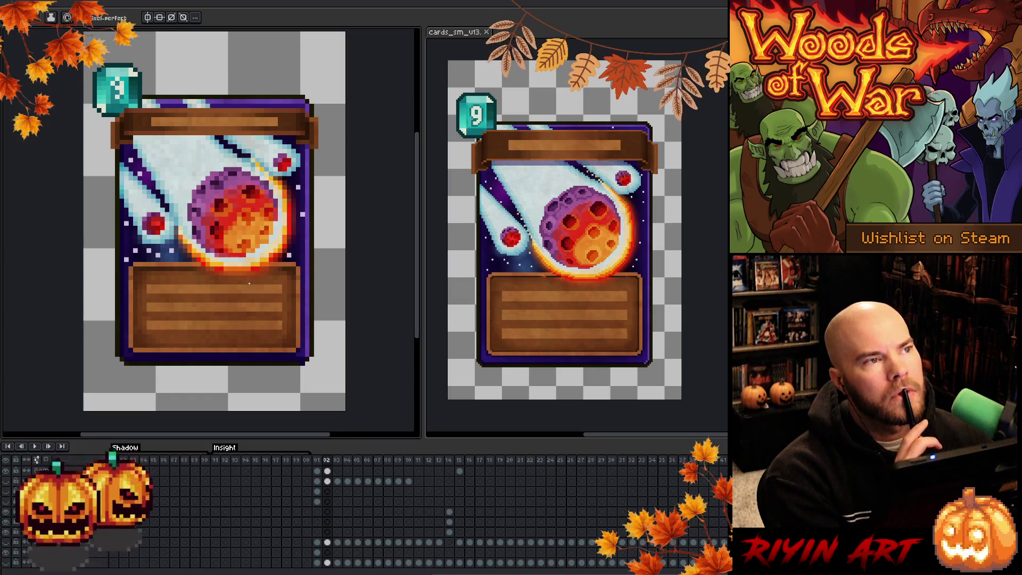
Compare the tree card on frame 01 with the meteor card on frame 02.
click(319, 462)
click(327, 461)
scroll(212, 303, down, 3)
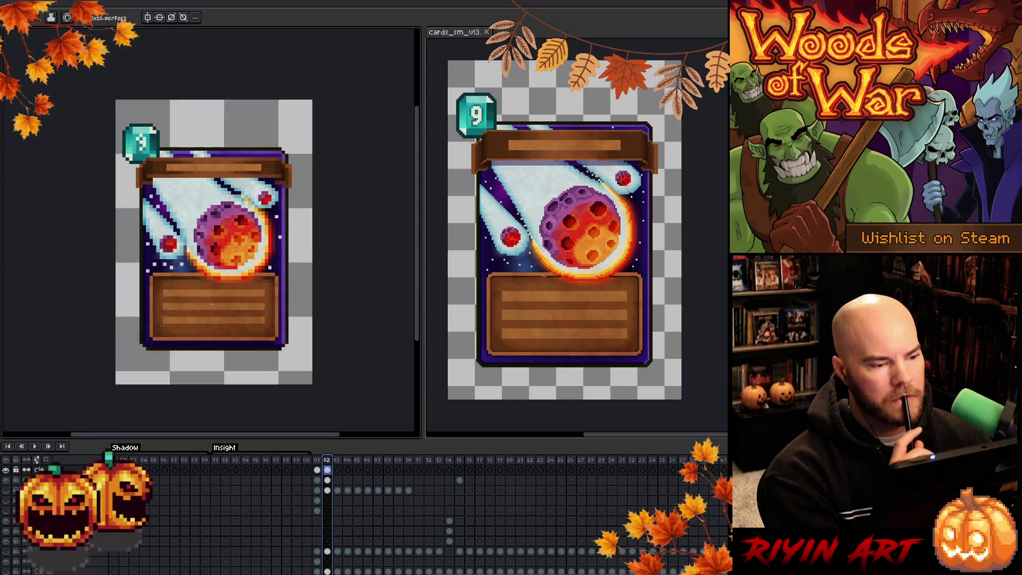
scroll(223, 282, up, 3)
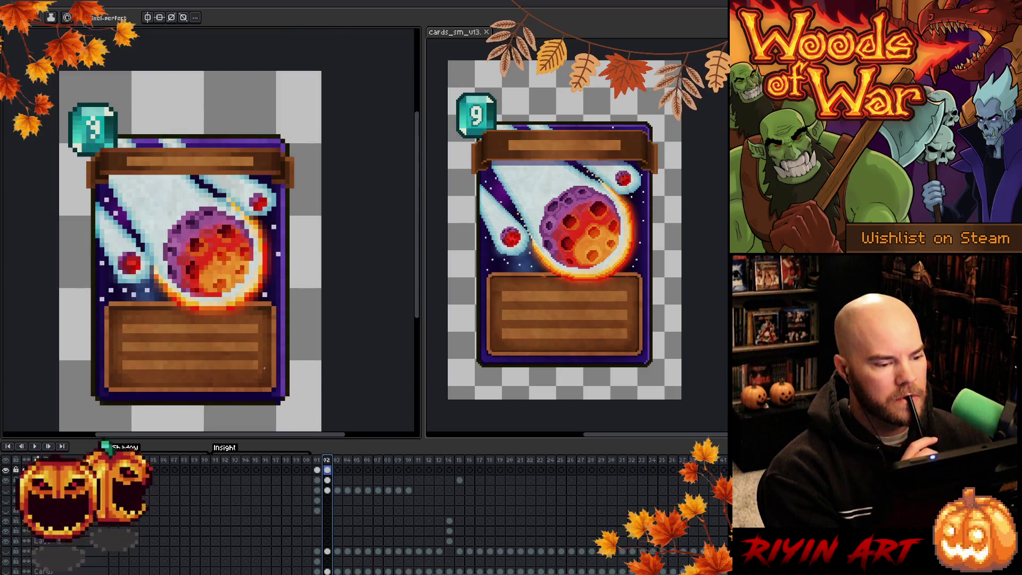
On frame 03, show the orc card art, hide the beige parchment, and switch to cards_sm_v13.
click(339, 461)
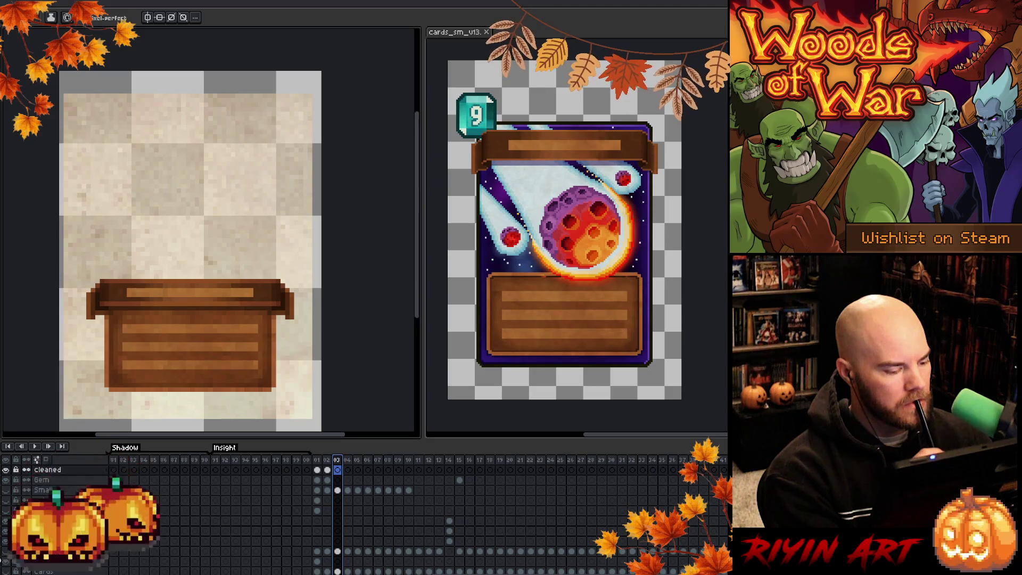
click(6, 553)
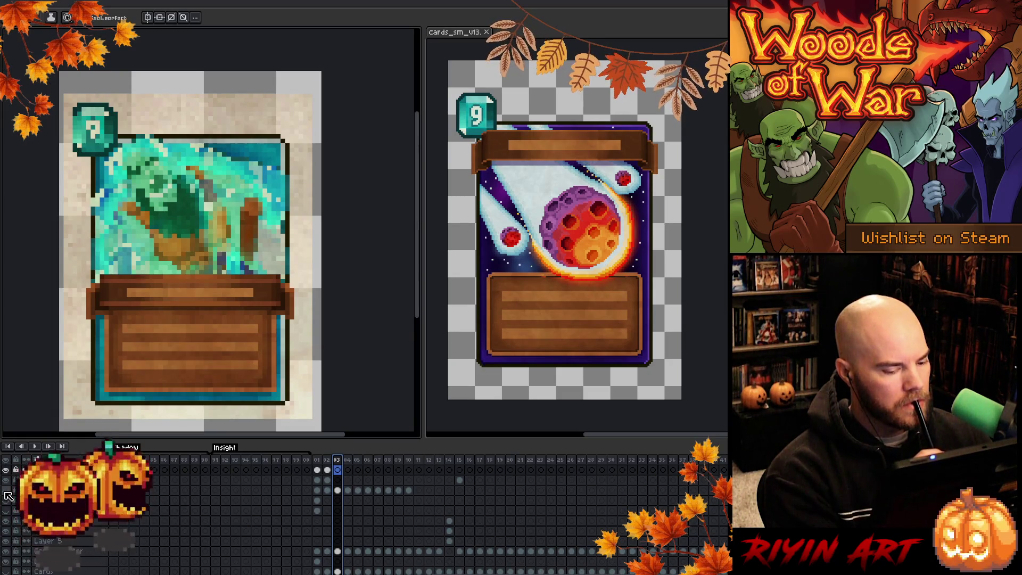
click(7, 495)
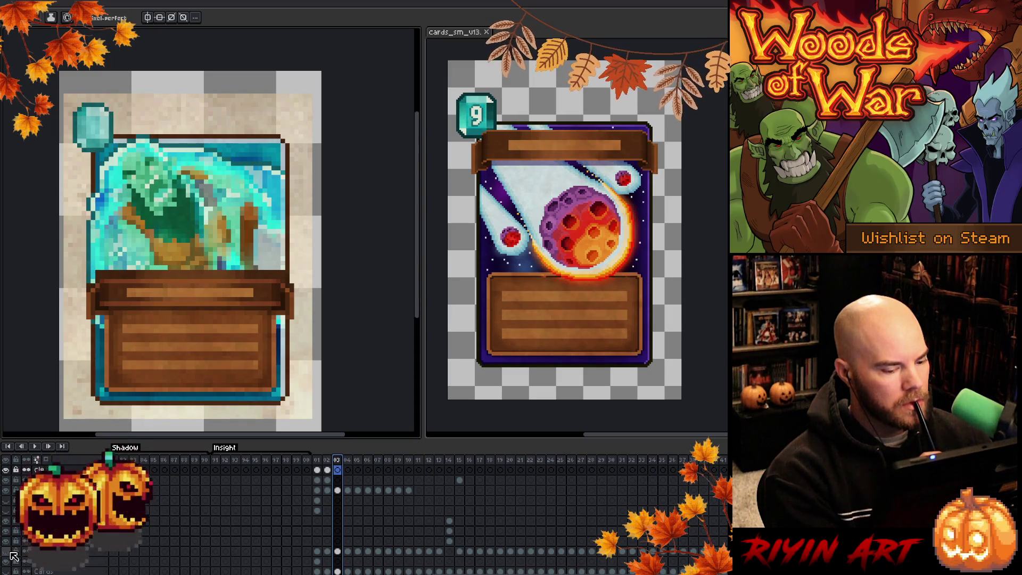
scroll(254, 530, up, 2)
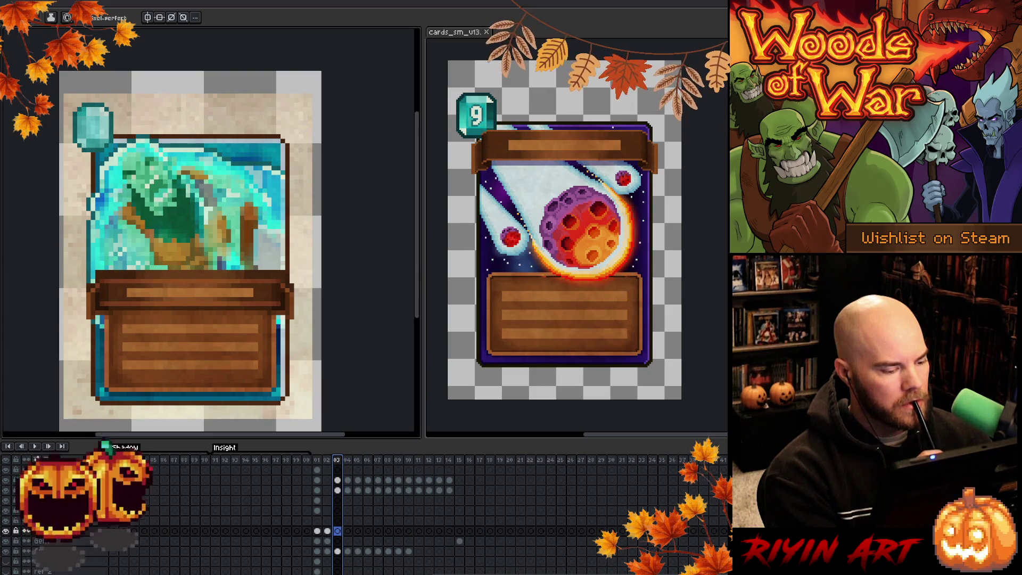
click(6, 490)
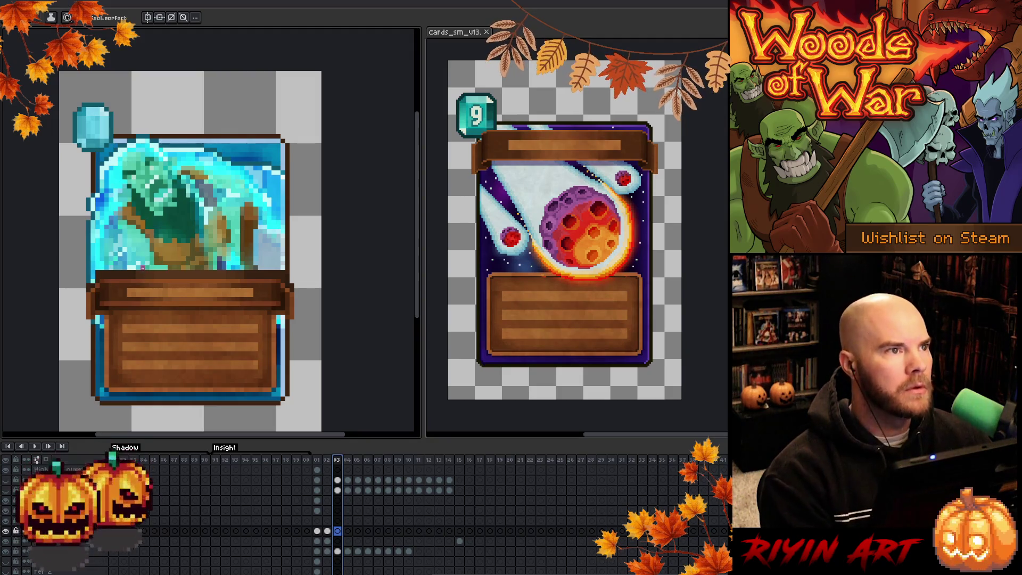
scroll(210, 307, up, 2)
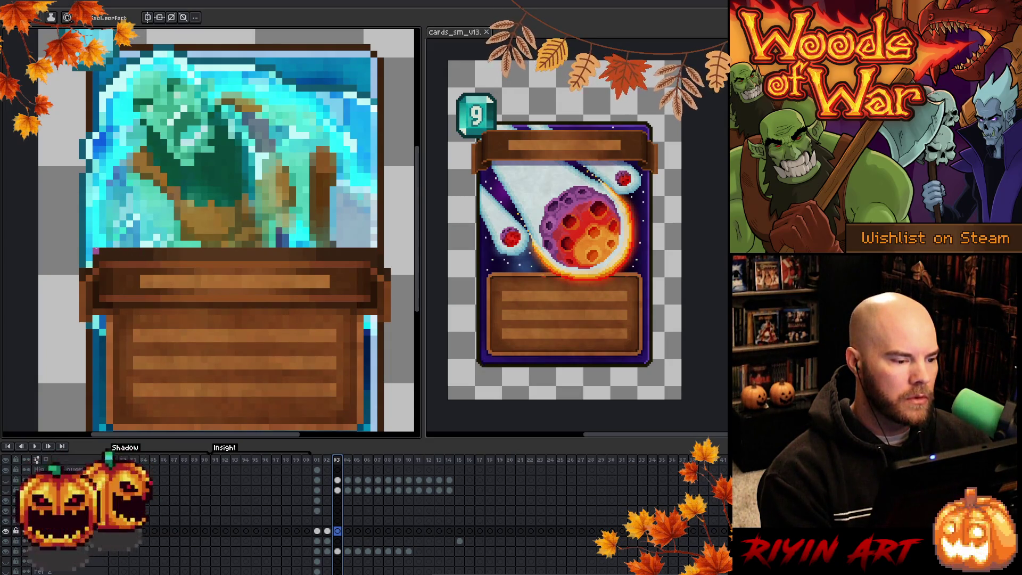
scroll(96, 244, down, 1)
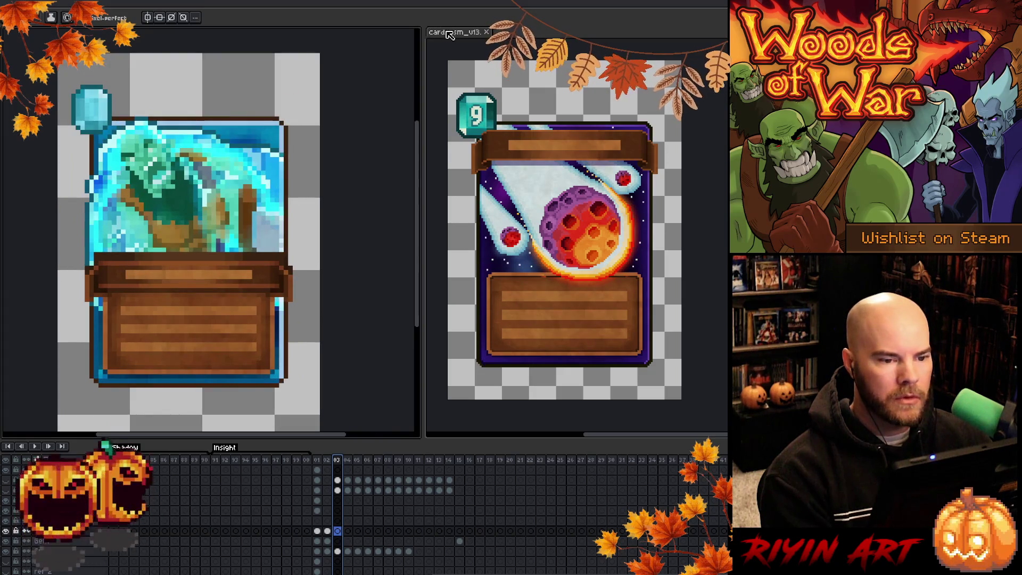
click(449, 34)
Advance the other card to the frame 03 orc card and try moving a frame 03 cel, then revert.
key(Right)
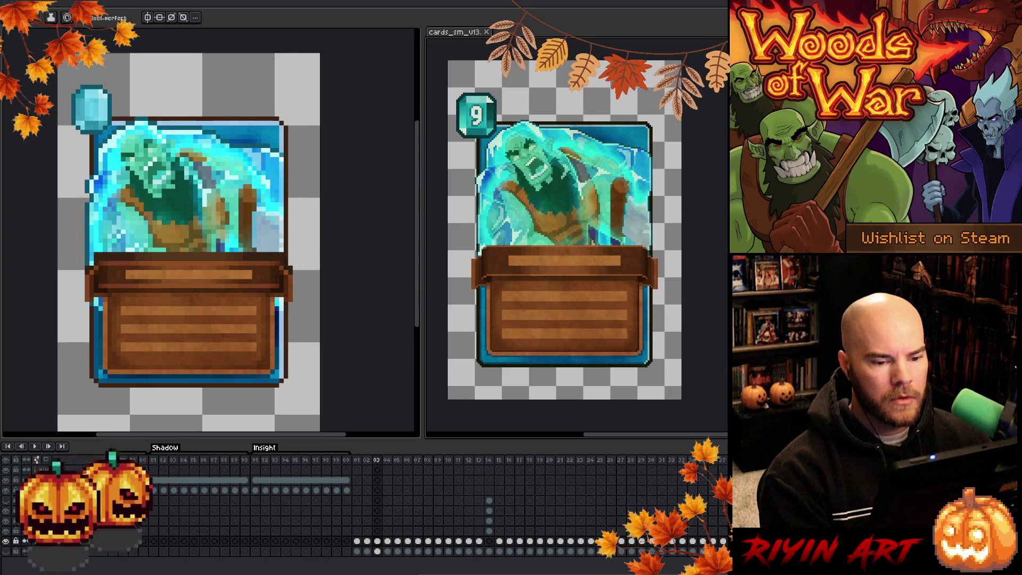
scroll(362, 505, right, 2)
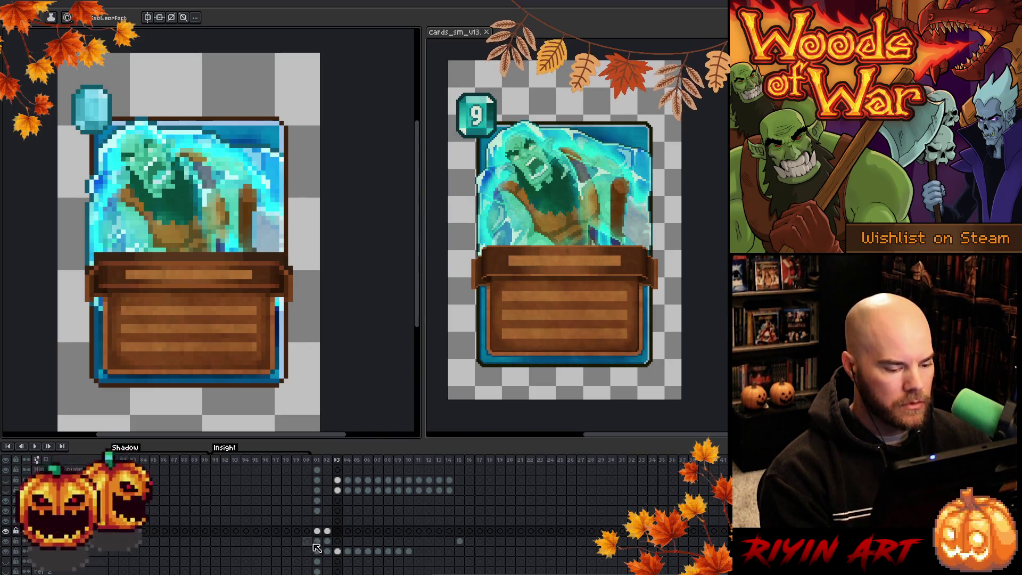
scroll(338, 550, down, 3)
scroll(337, 550, down, 1)
click(344, 553)
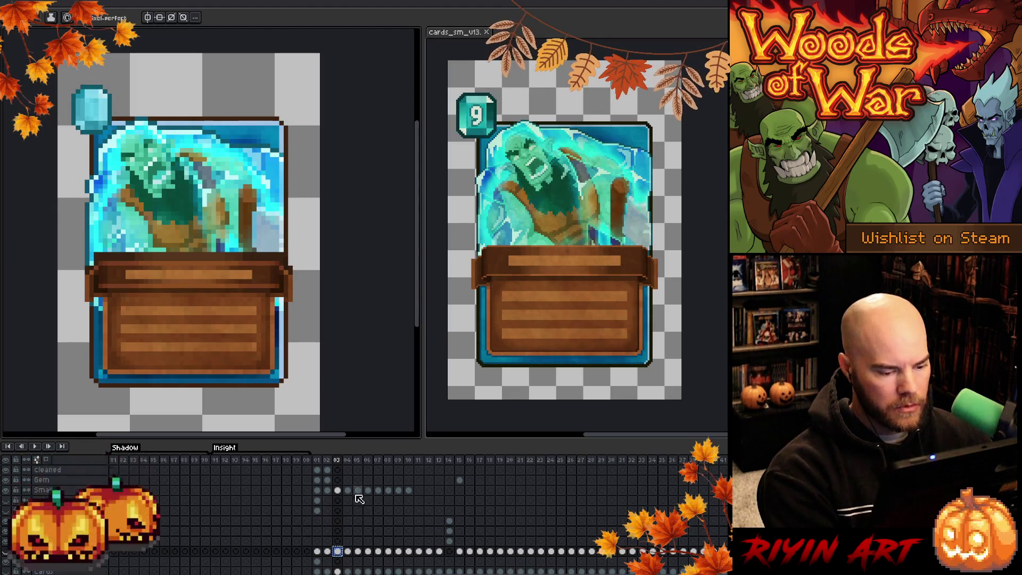
scroll(347, 501, up, 2)
click(339, 501)
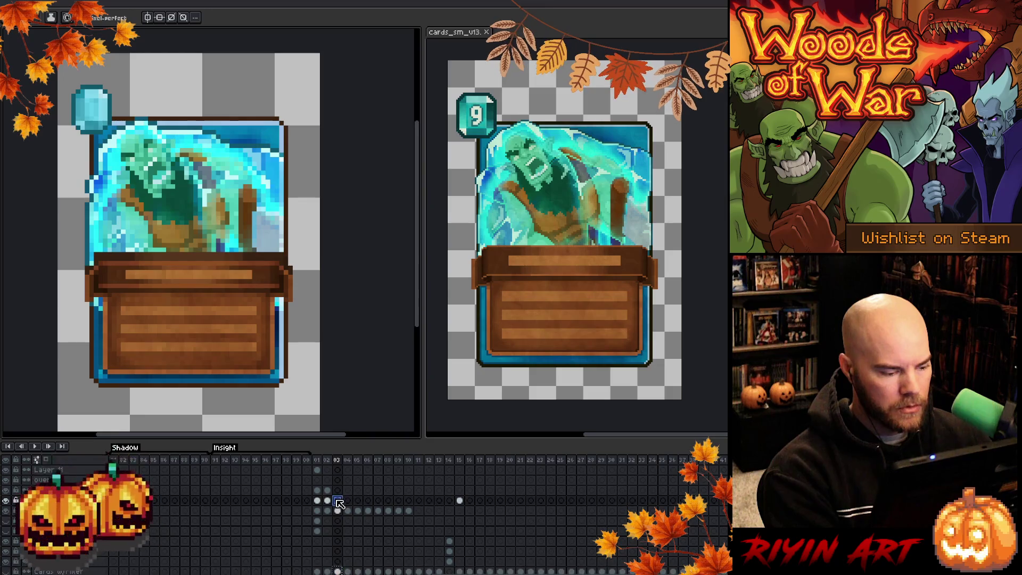
drag(338, 502, 339, 491)
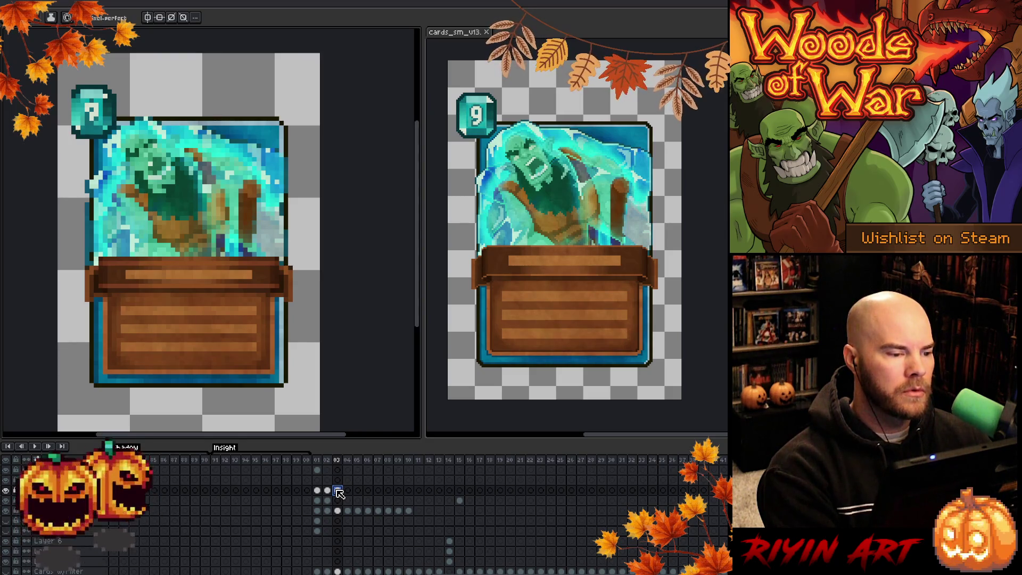
key(Delete)
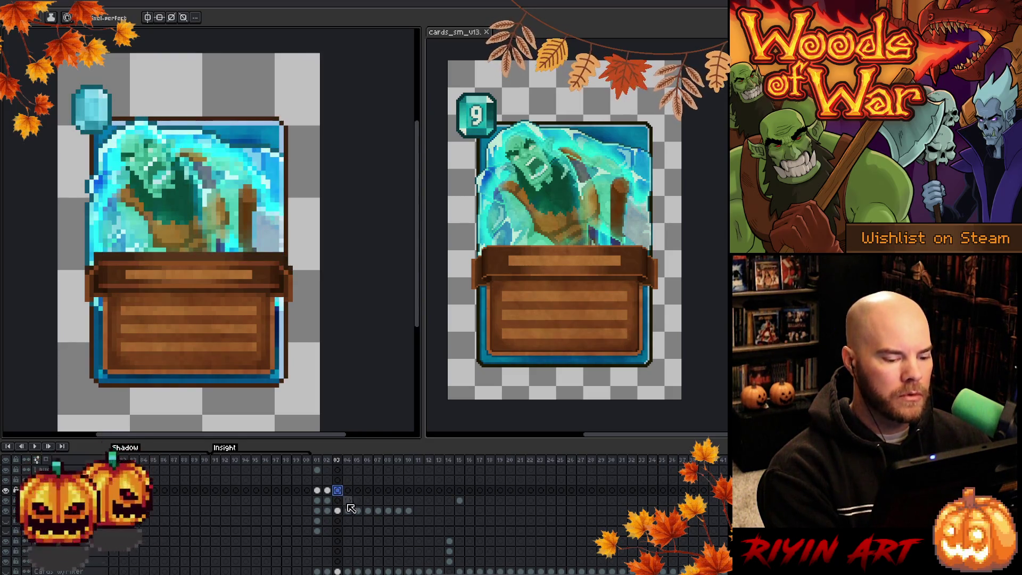
Select frame 03 cels, then jump to frame 01 to show the green treant card.
click(341, 512)
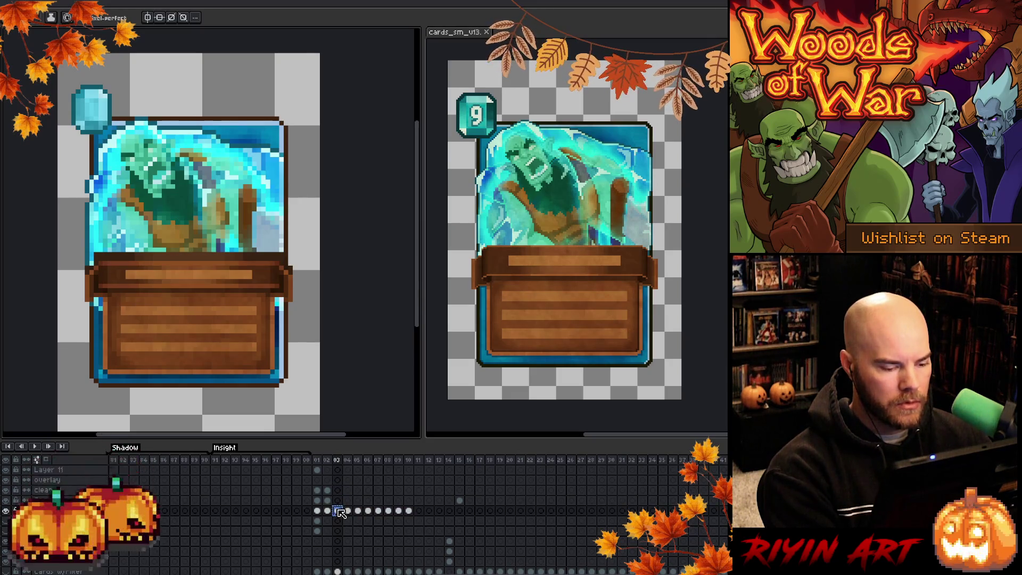
click(340, 491)
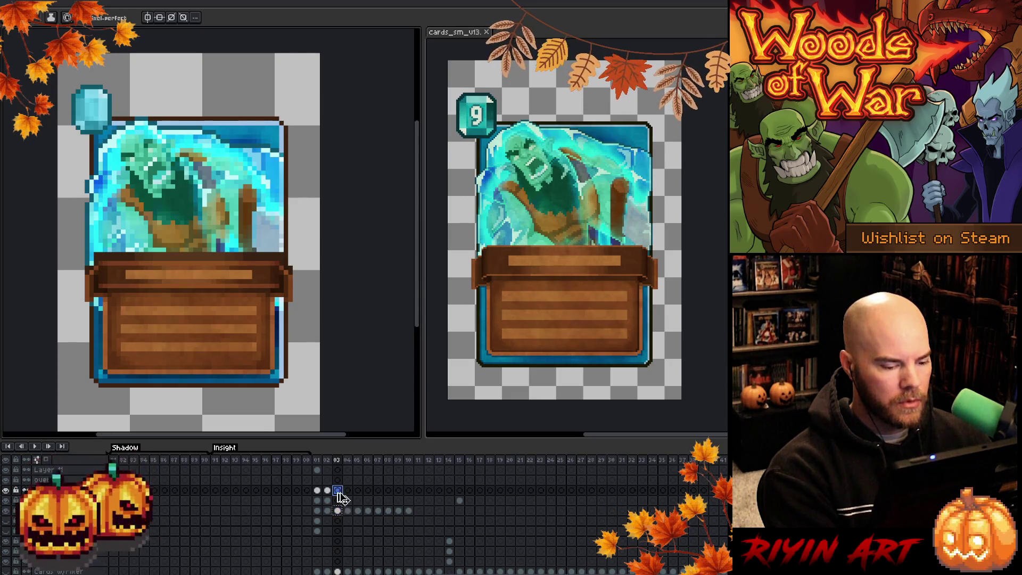
click(318, 461)
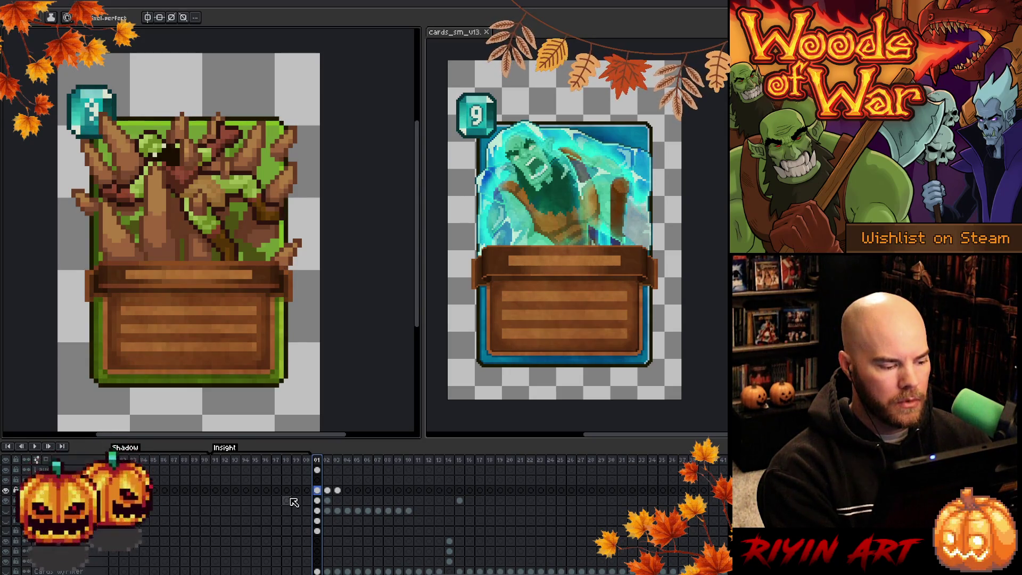
right_click(53, 510)
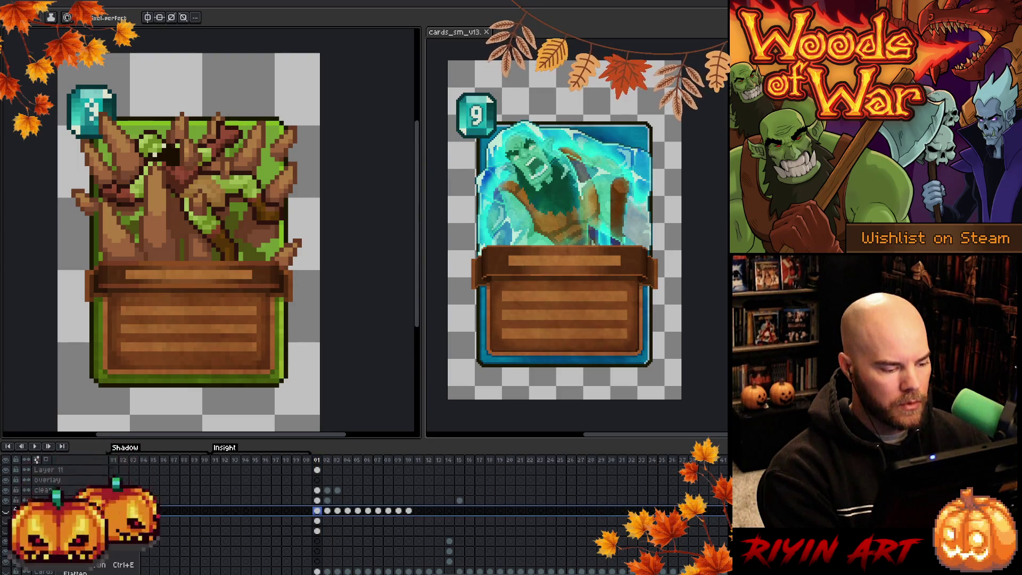
Set the Small layer's colour to grey in its layer properties.
click(74, 492)
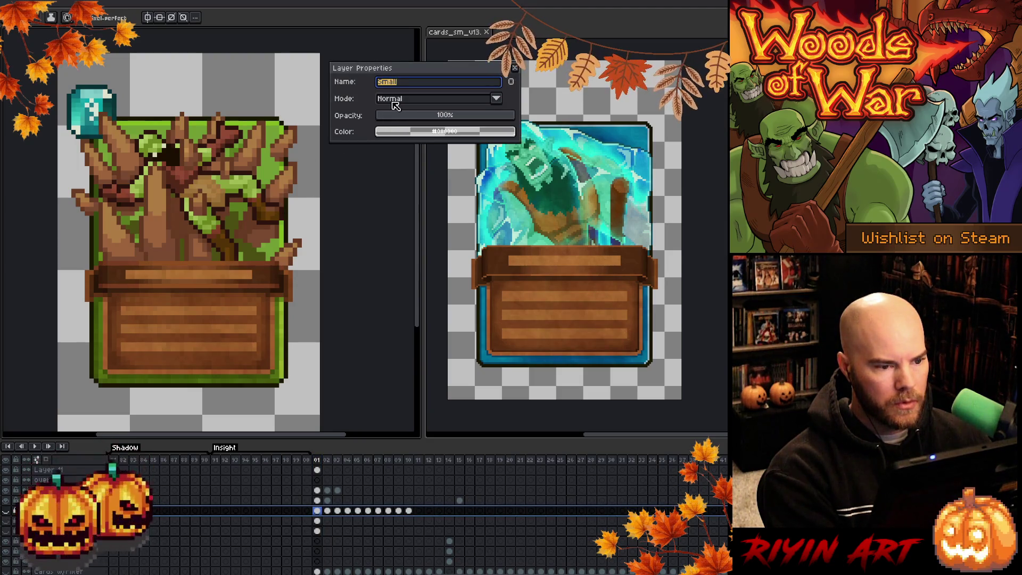
click(396, 131)
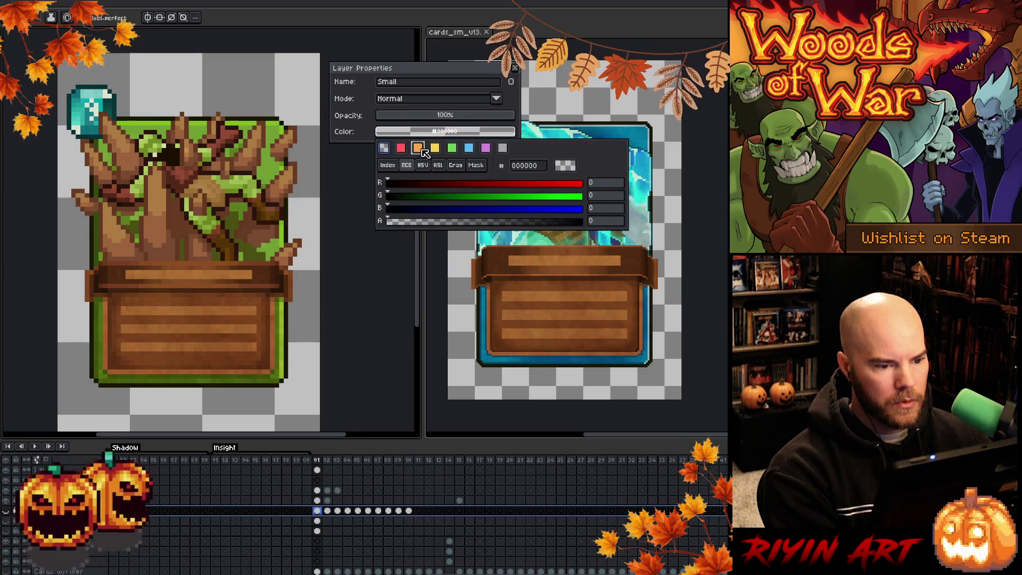
click(423, 151)
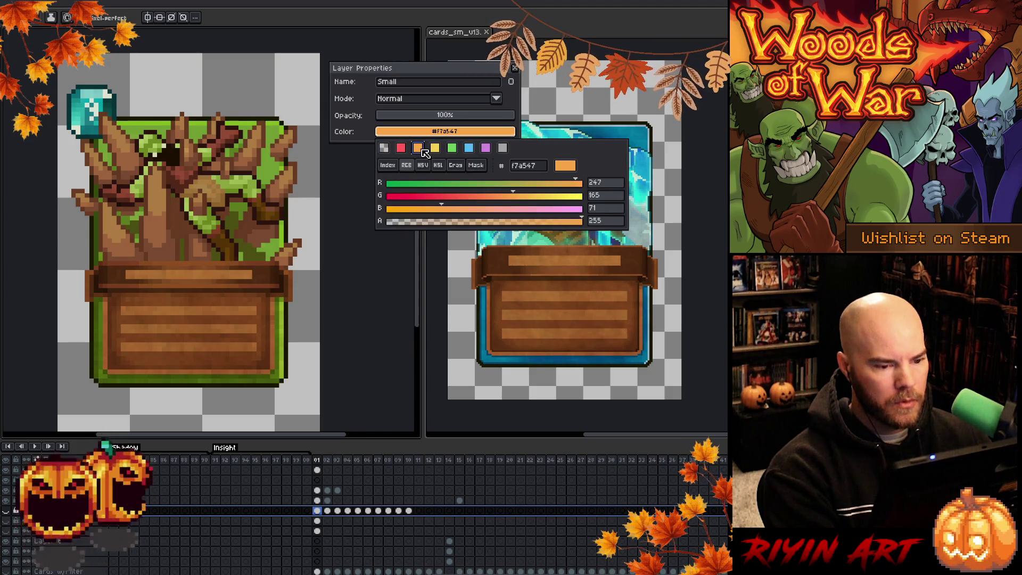
click(508, 150)
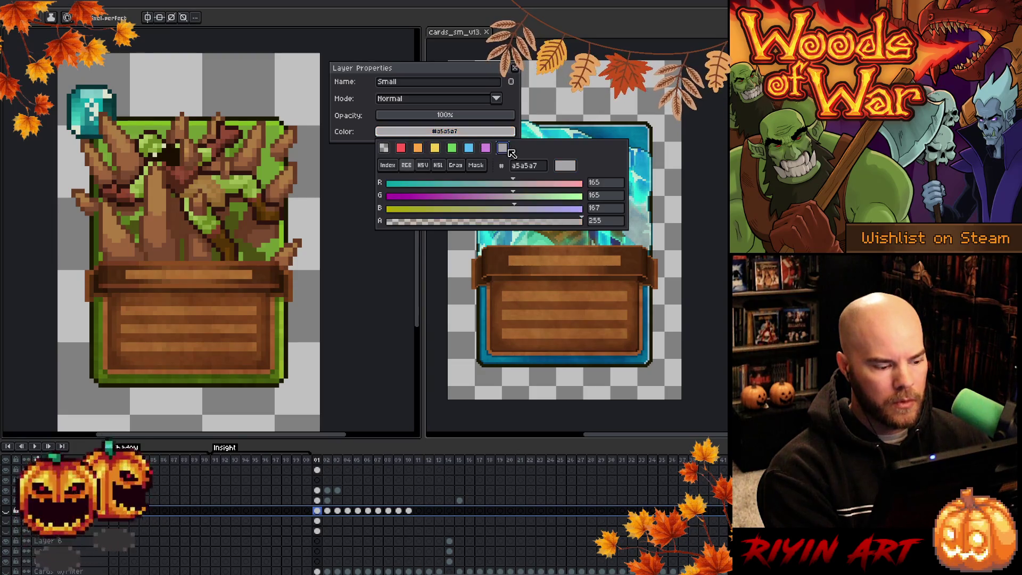
key(Escape)
key(Escape)
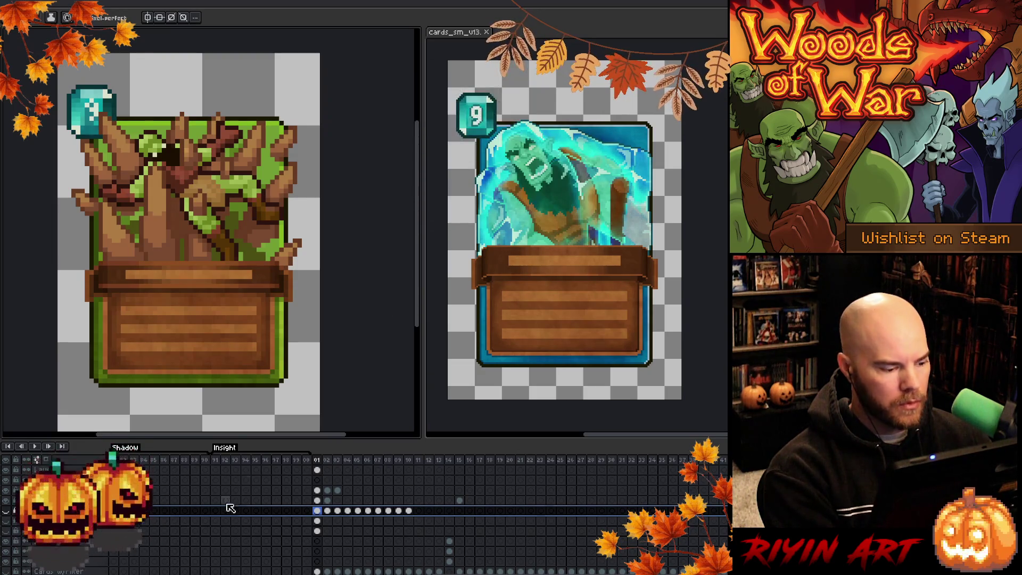
scroll(251, 487, down, 3)
Give the Cards w/Filter layer a darker grey colour, Gray 89.
right_click(55, 541)
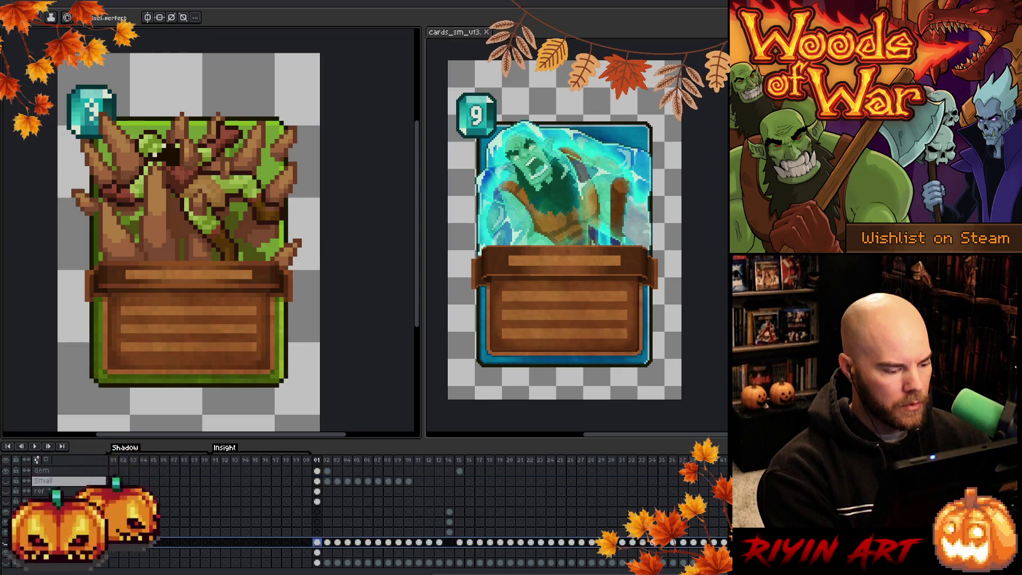
click(80, 468)
click(473, 132)
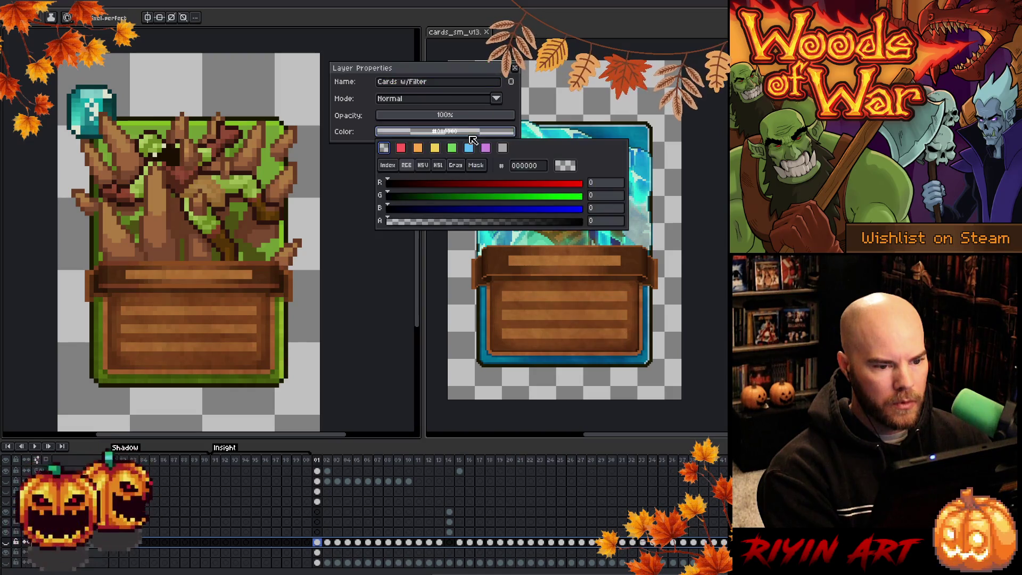
click(504, 150)
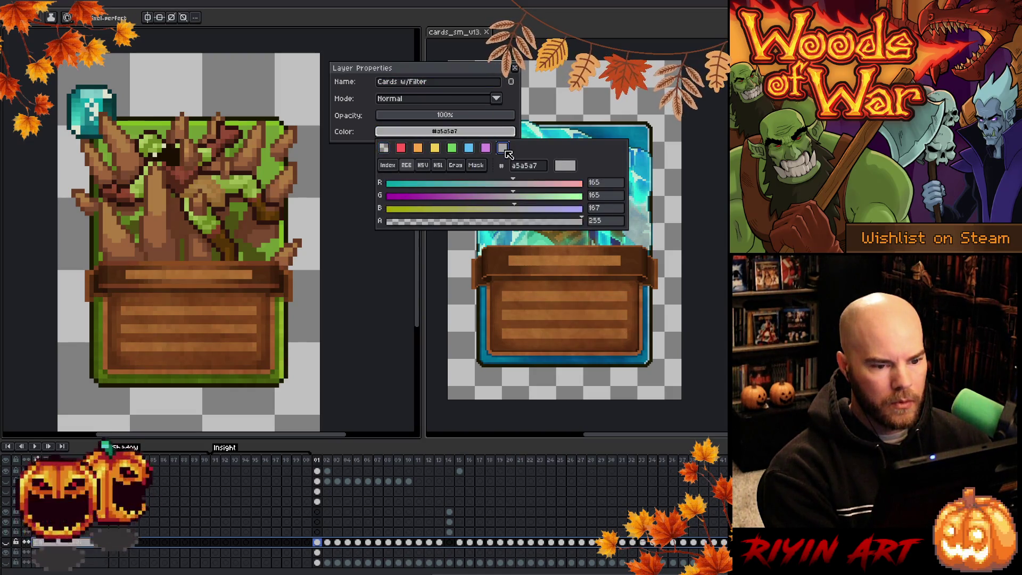
click(455, 165)
click(461, 196)
key(Return)
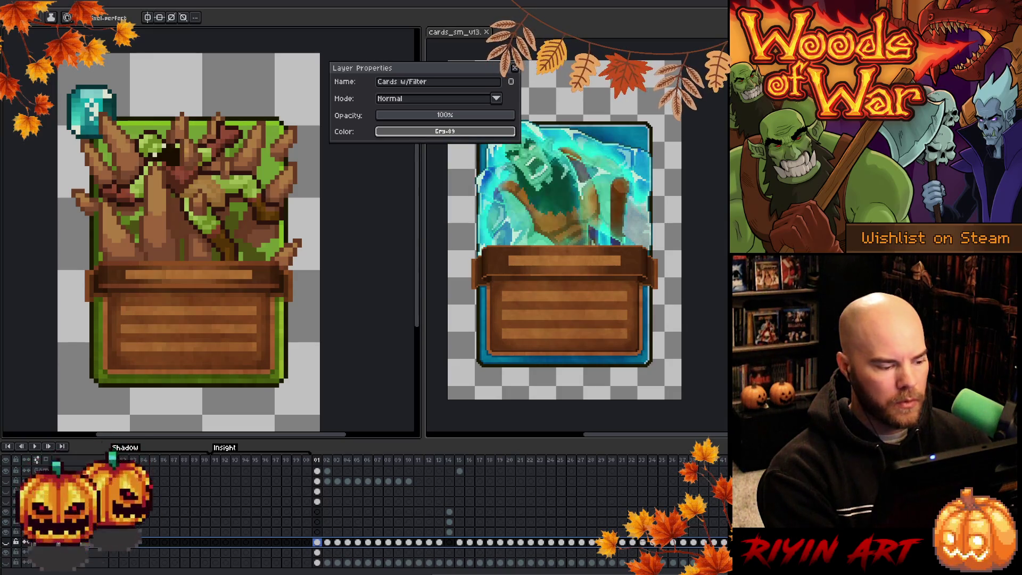
Darken the Small layer's grey colour to HSL lightness 41.
click(64, 480)
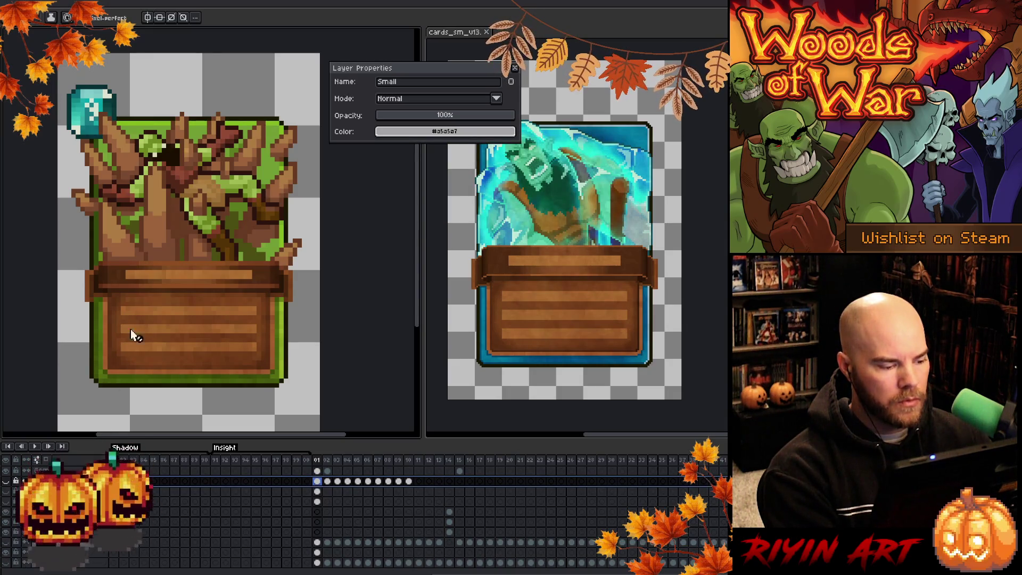
click(432, 131)
click(438, 165)
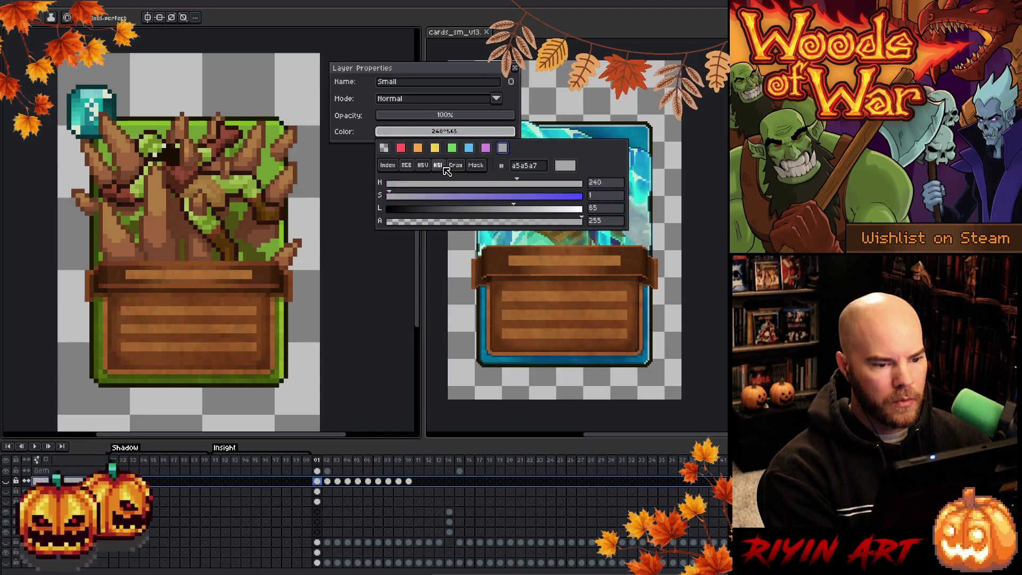
click(467, 211)
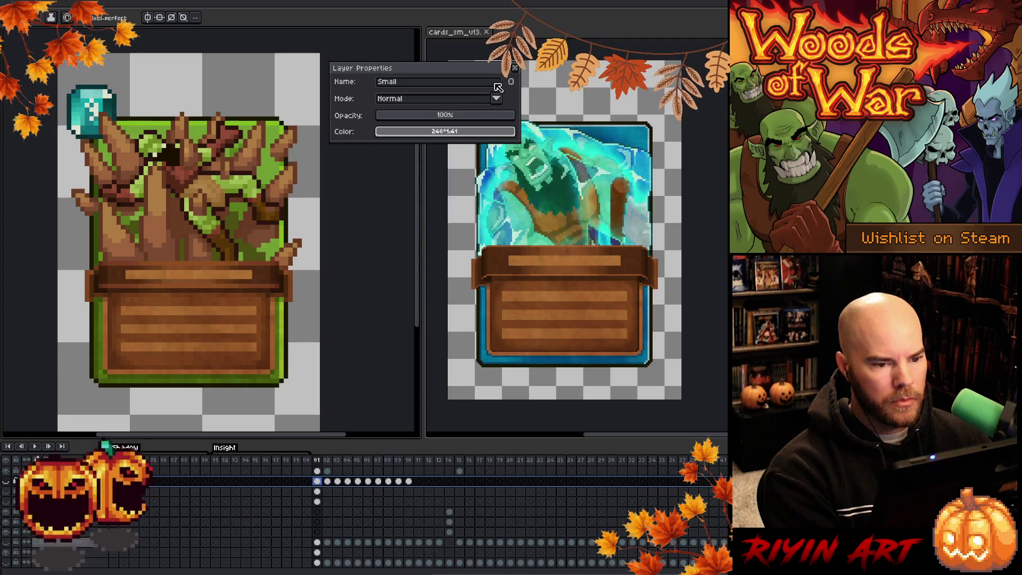
click(514, 68)
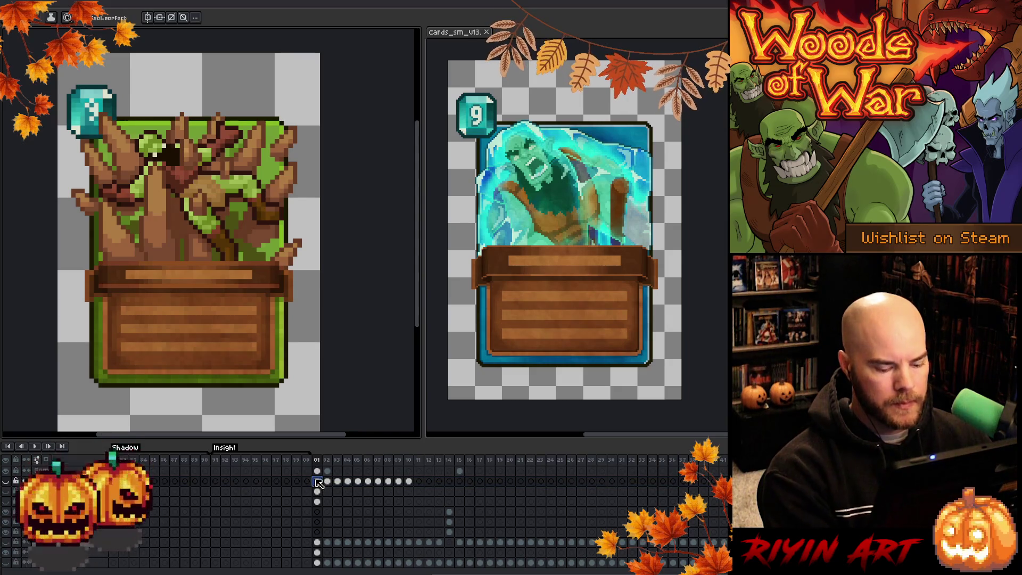
Show the blue orc card on frame 03 and pan it into view.
key(Right)
key(Right)
drag(163, 311, 218, 249)
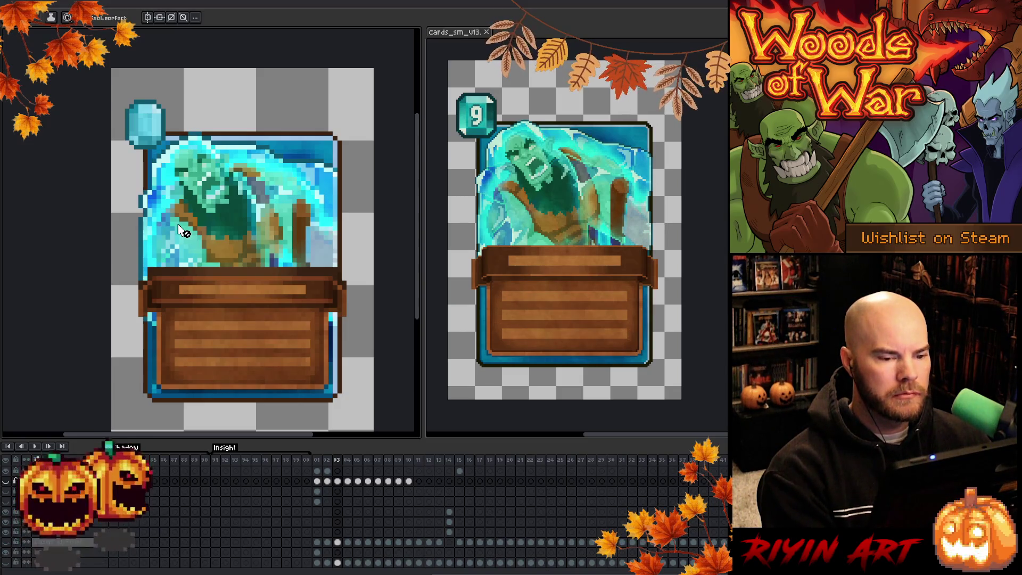
scroll(243, 182, up, 2)
scroll(243, 182, down, 2)
key(space)
drag(301, 248, 282, 219)
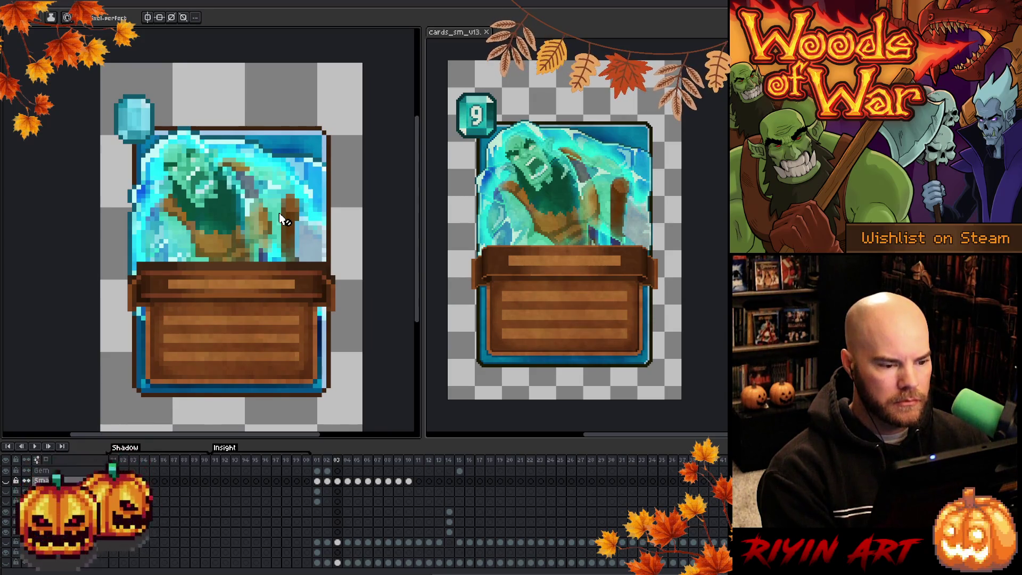
Flip to frame 02 with the eyedropper, return to frame 03, and open Replace Color.
key(Left)
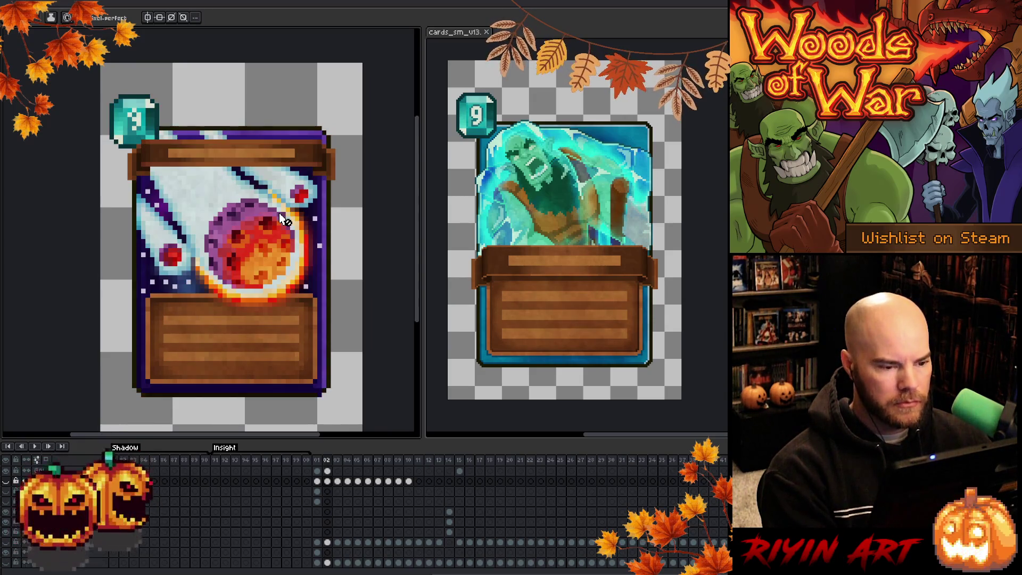
key(i)
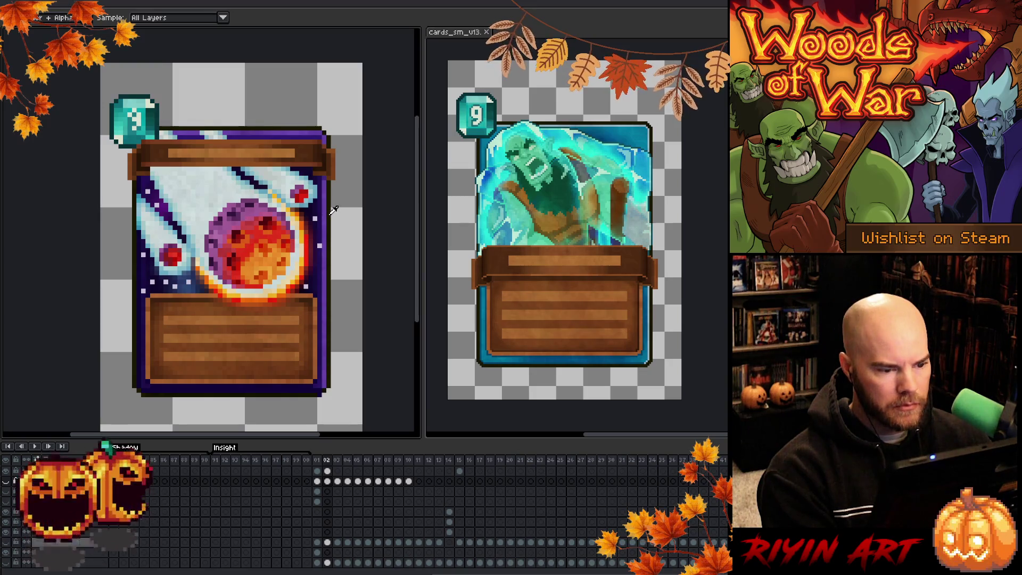
key(Right)
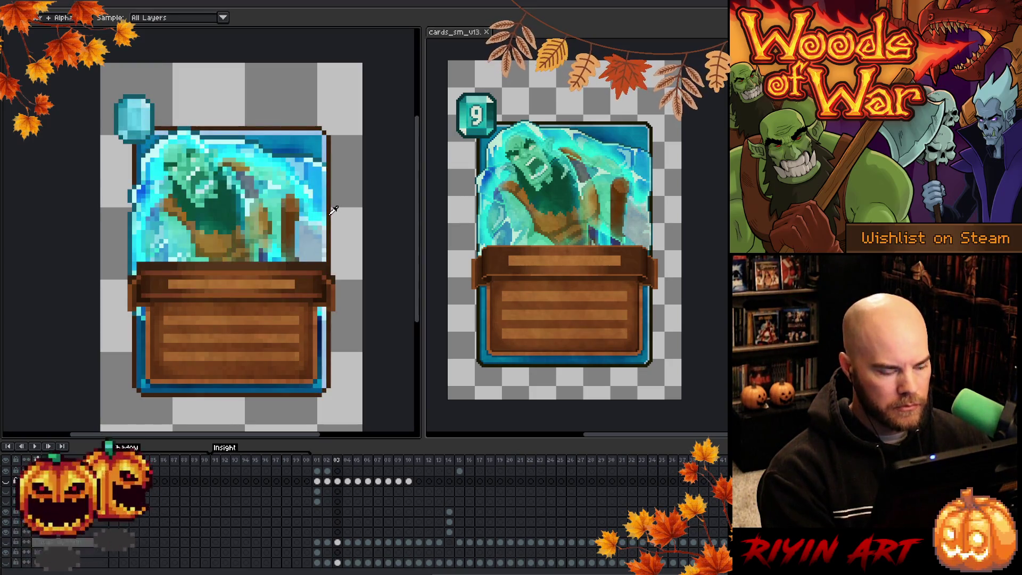
key(shift+r)
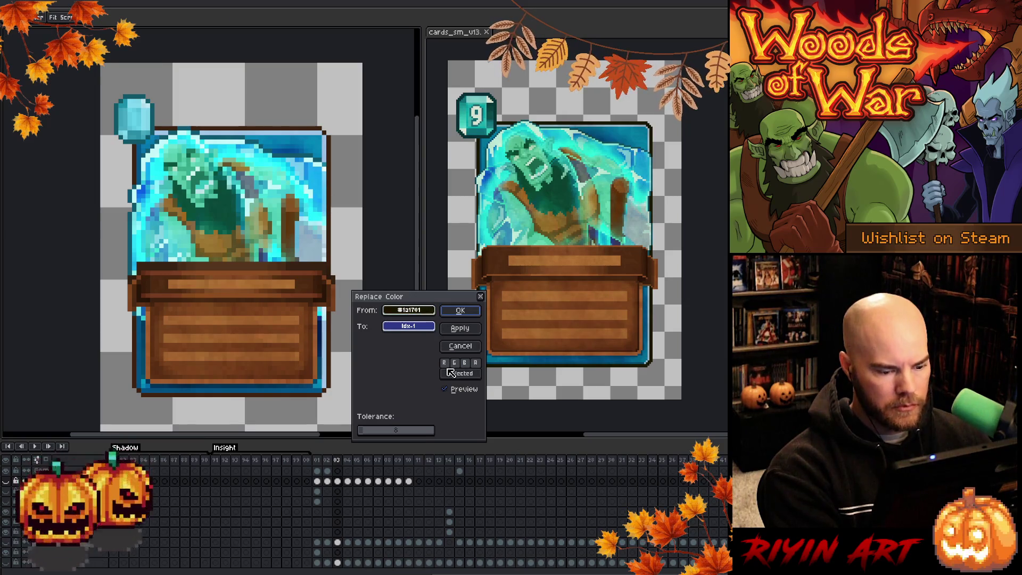
Replace the orc card's dark brown #3c2210 outline with near-black #1a1701.
click(460, 345)
scroll(340, 500, up, 2)
click(337, 501)
key(shift+r)
click(339, 275)
click(331, 224)
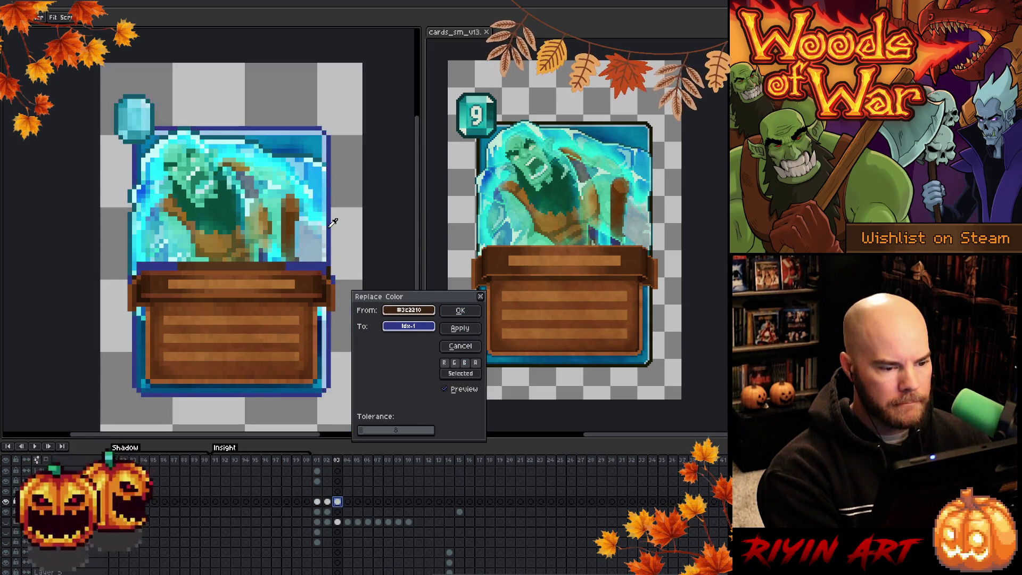
right_click(335, 253)
right_click(334, 282)
click(459, 310)
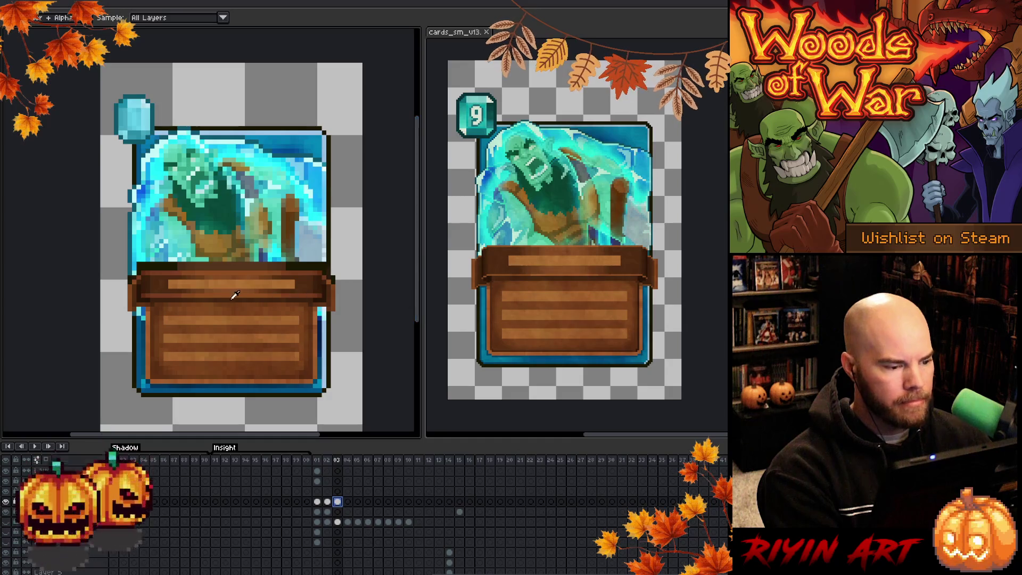
key(b)
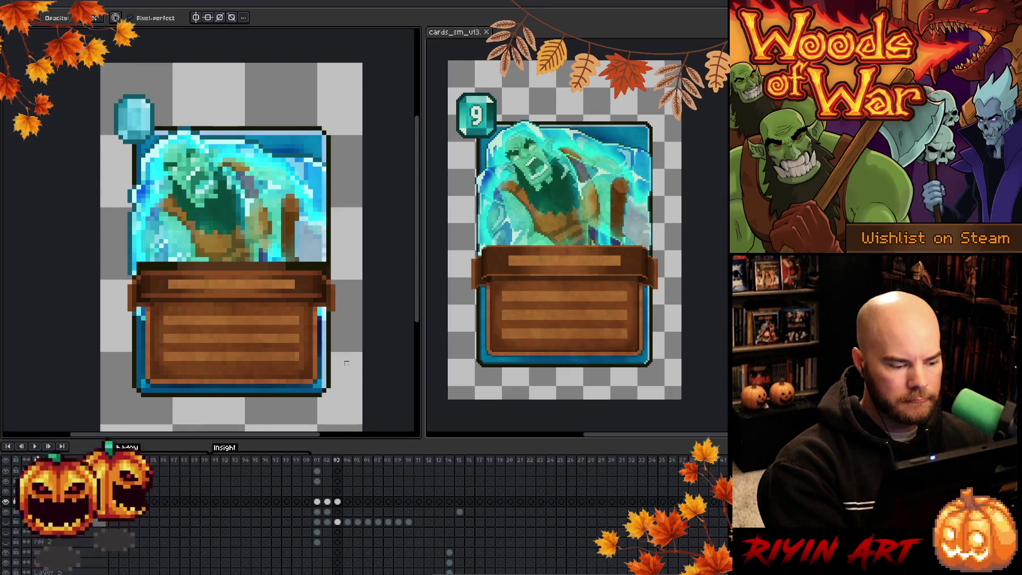
Touch up a pixel on the orc card's frame 03 cel, then undo it.
click(337, 501)
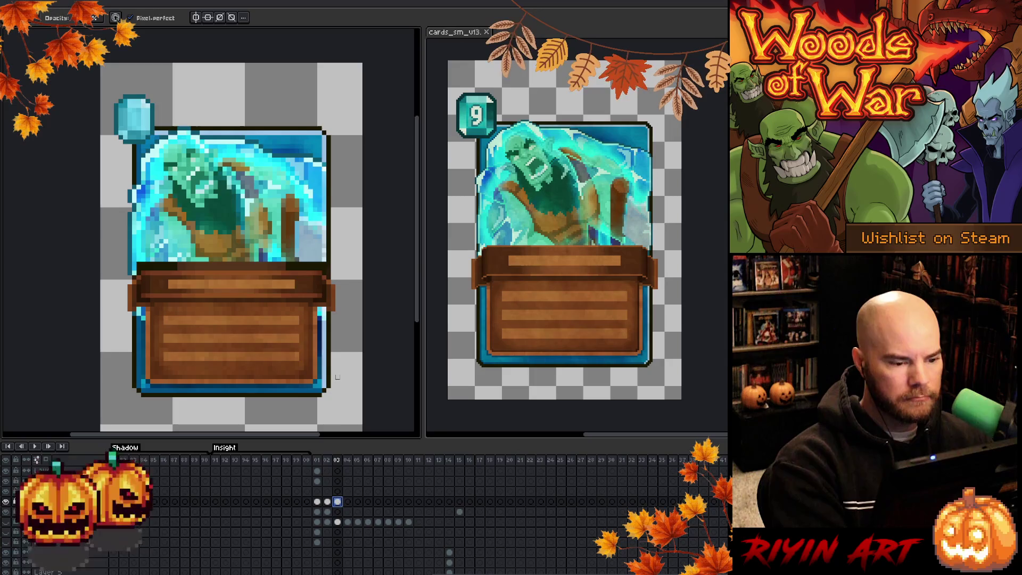
key(i)
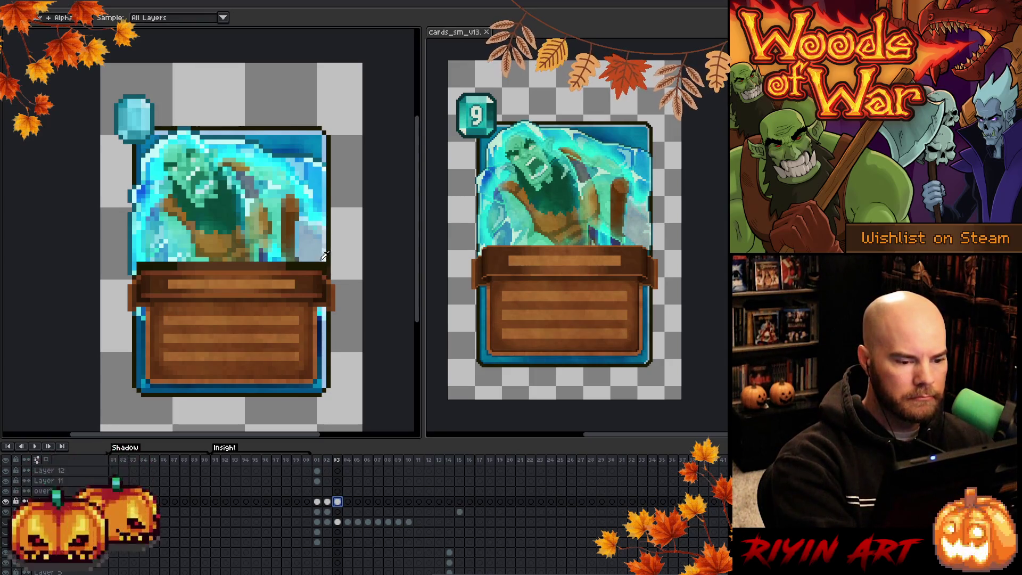
key(b)
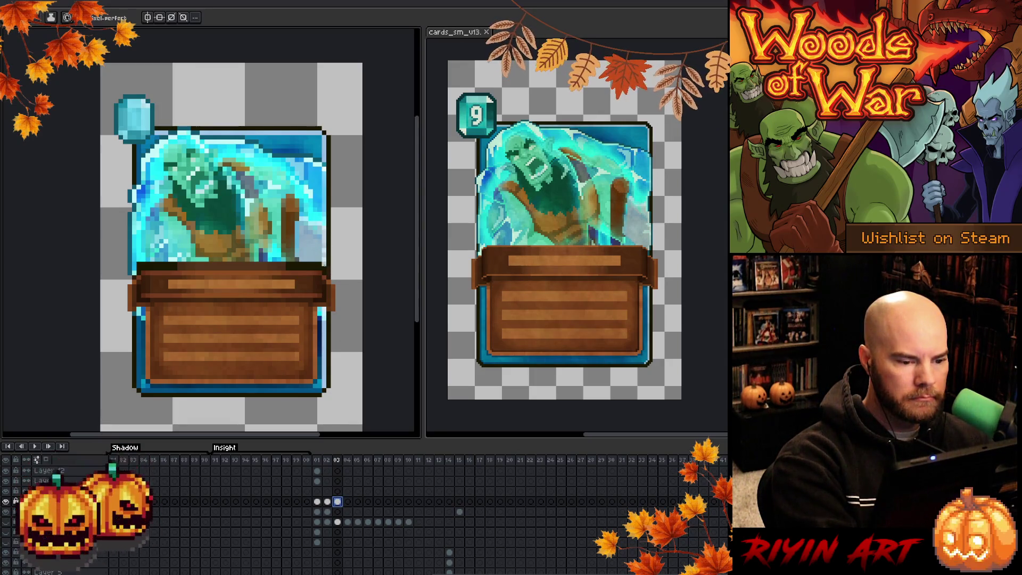
click(319, 246)
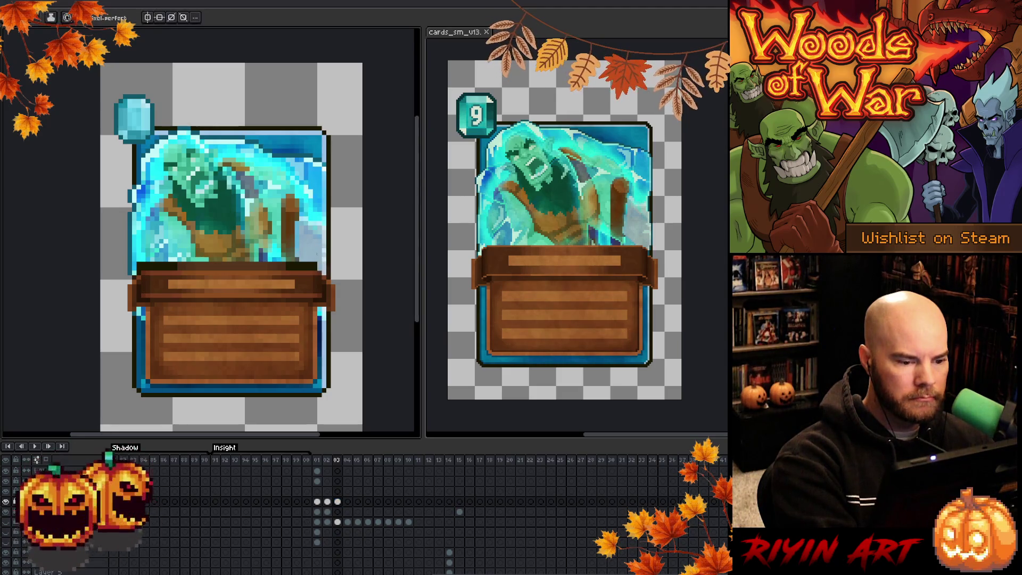
key(ctrl+z)
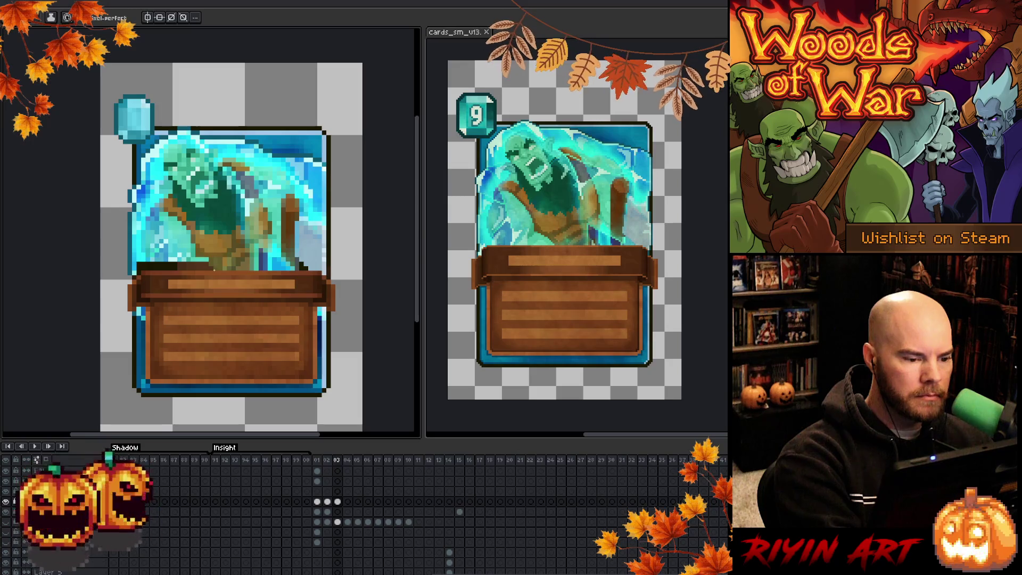
Sample colours from the large and small orc cards with the eyedropper.
key(i)
click(209, 257)
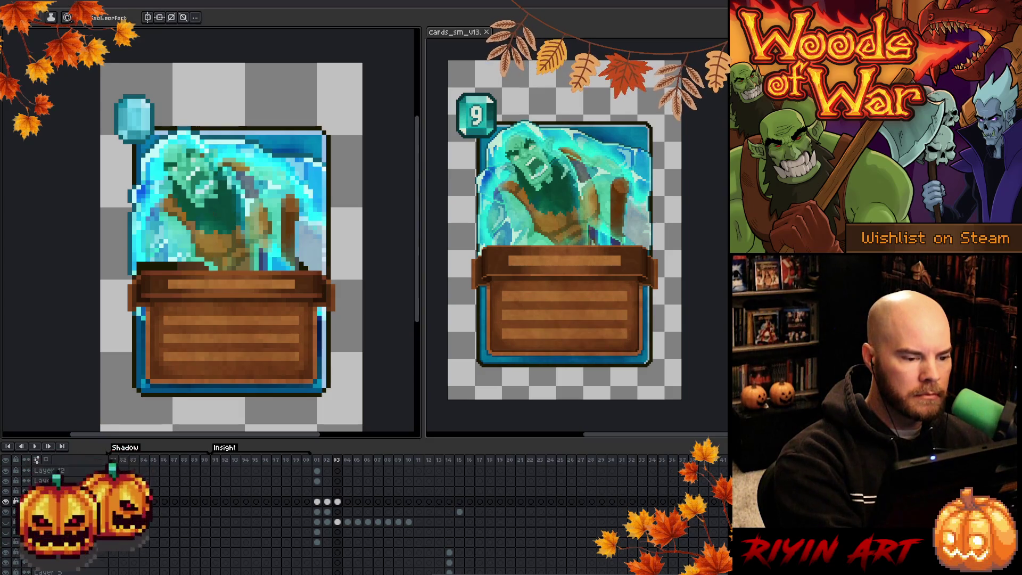
key(i)
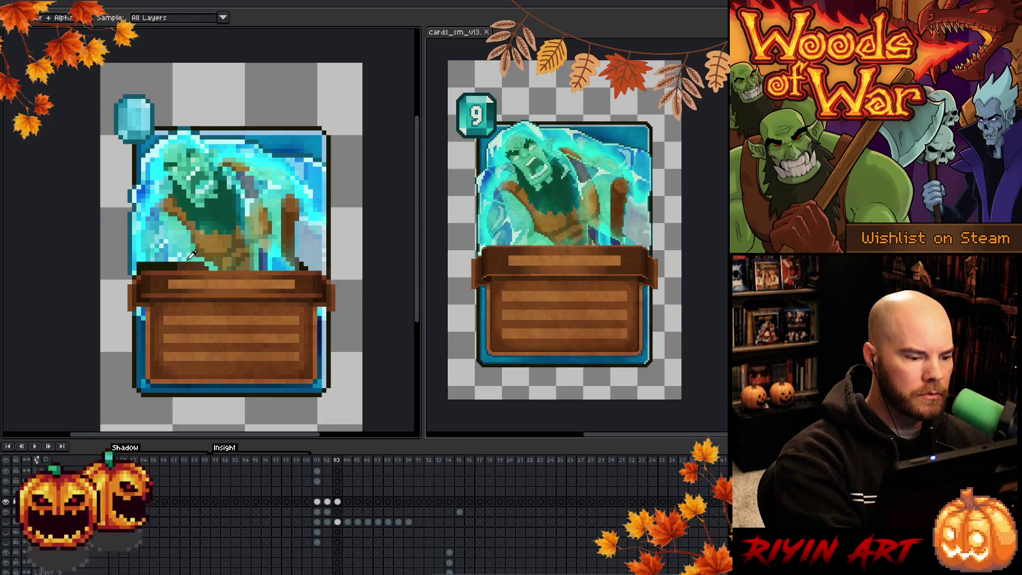
alt+click(189, 257)
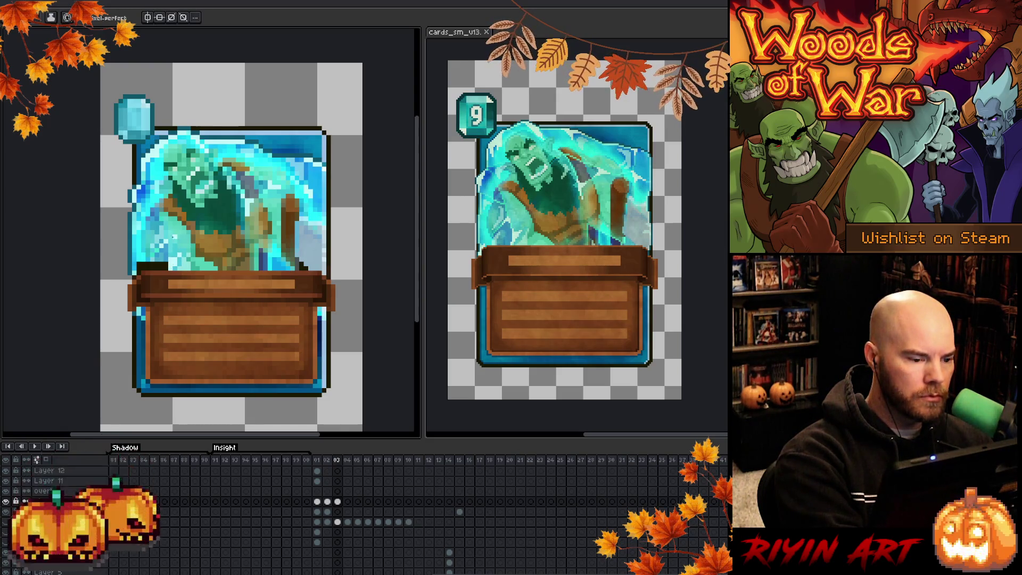
key(i)
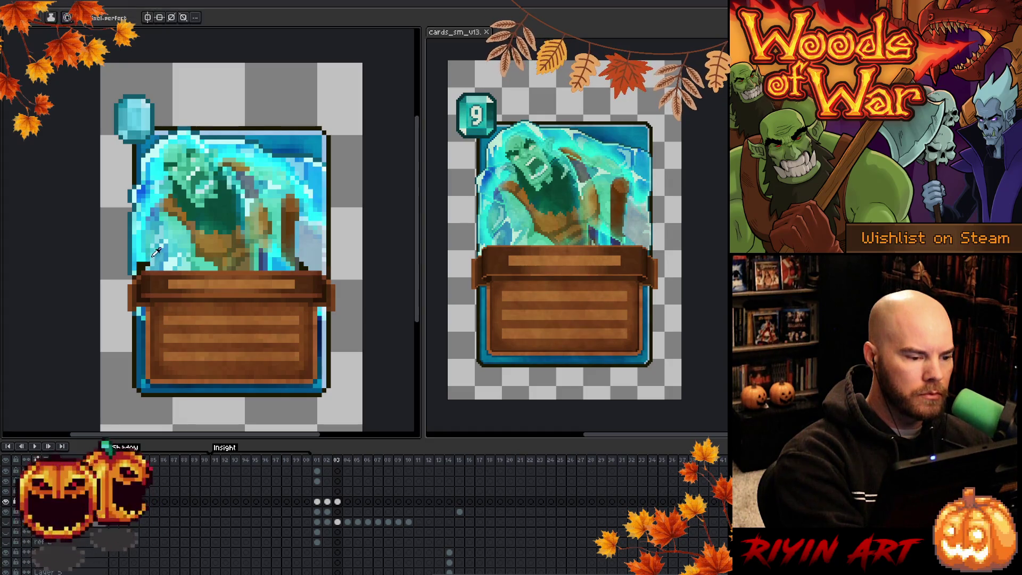
key(b)
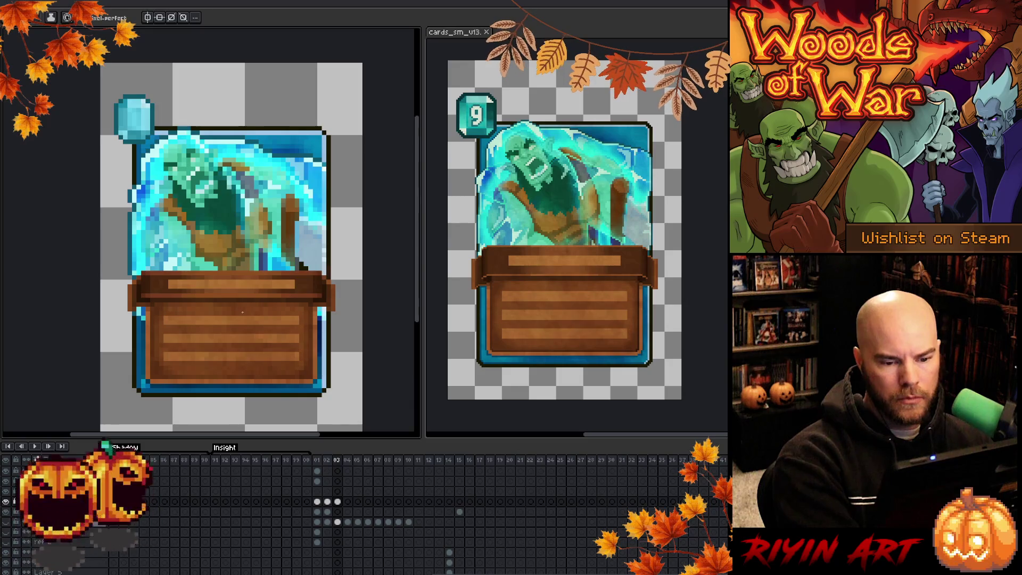
key(i)
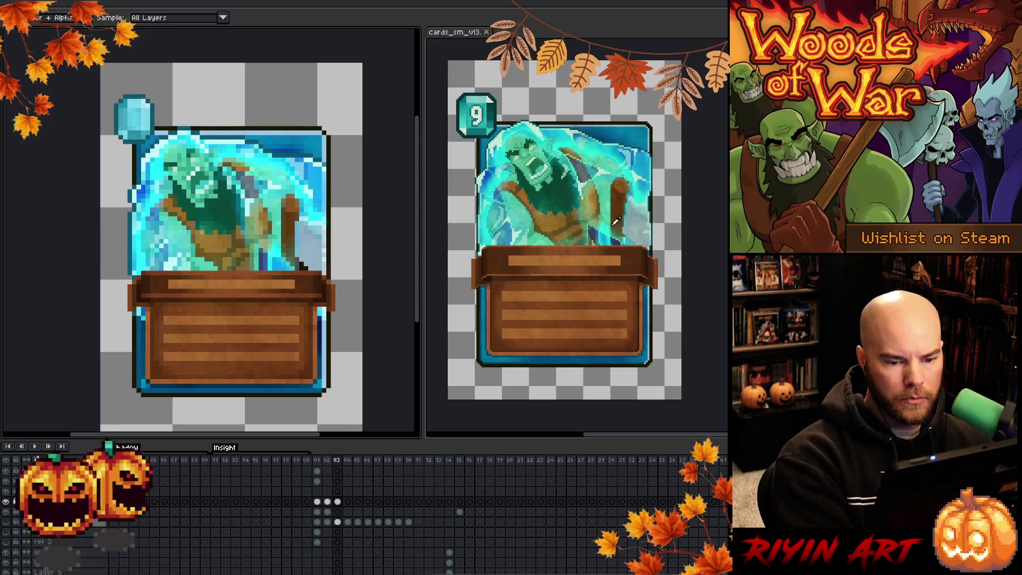
click(611, 222)
key(b)
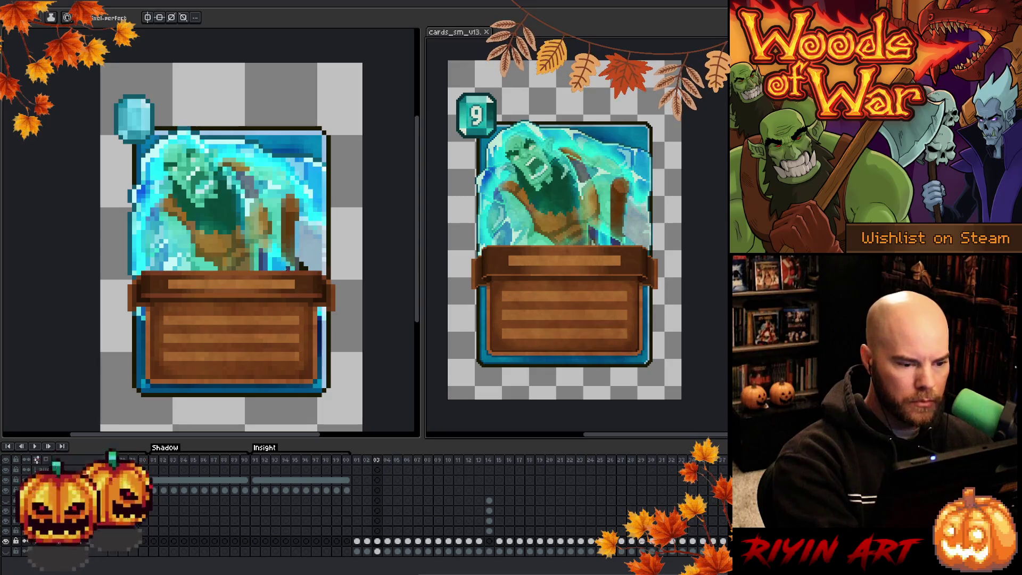
Sample the edge colour and paint a lighter strip down the large card's right edge.
ctrl+click(285, 265)
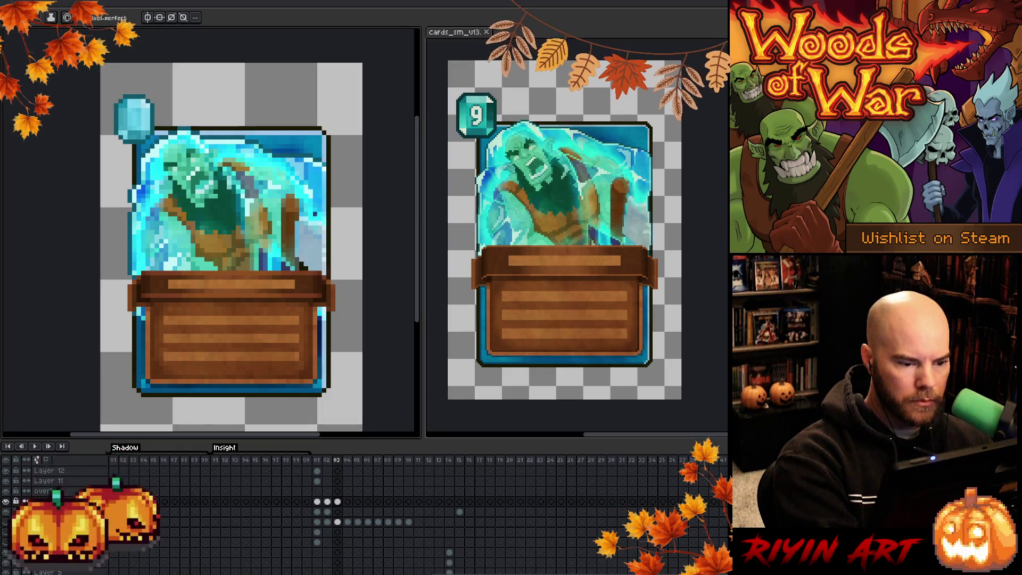
key(i)
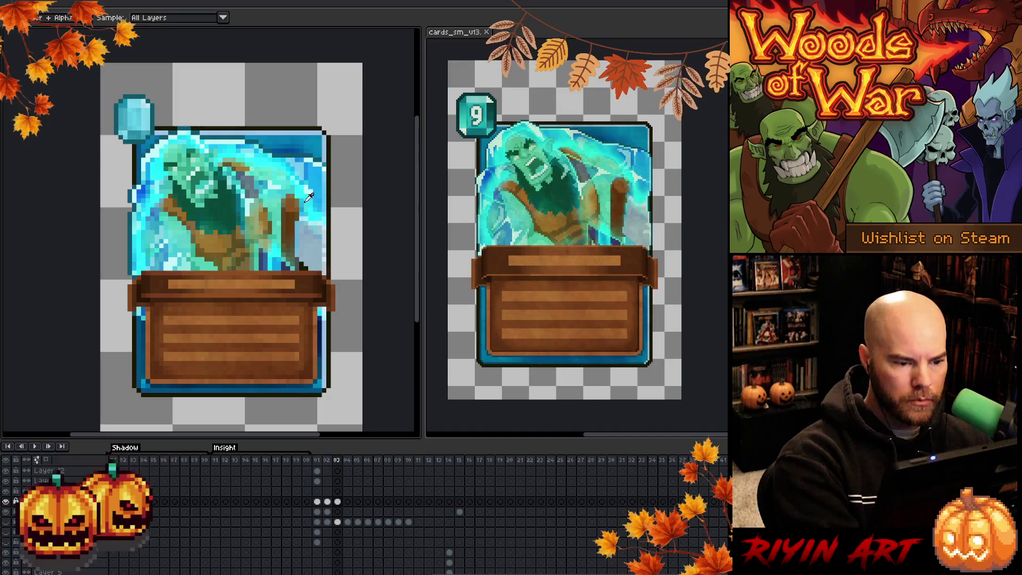
click(281, 247)
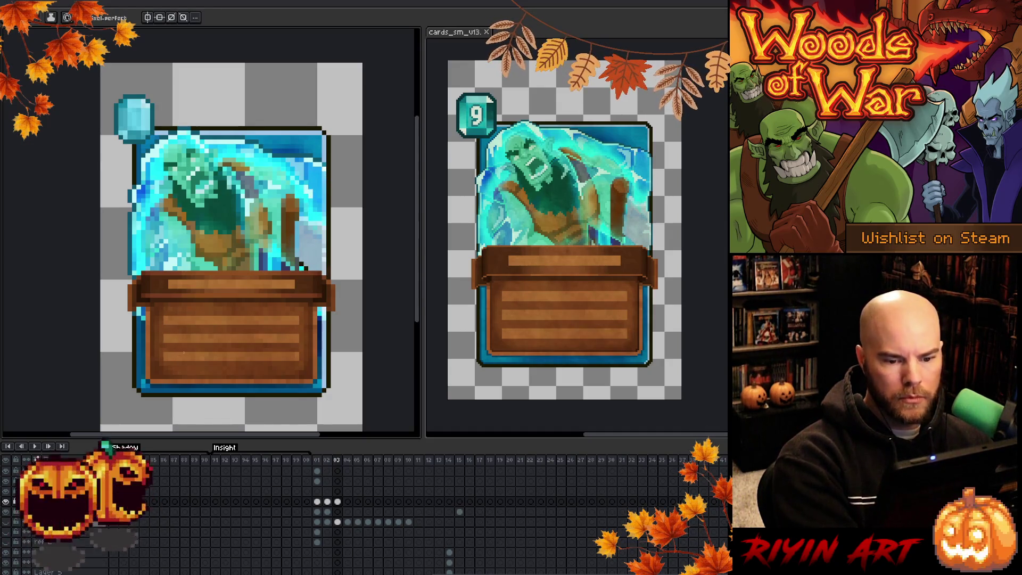
key(Down)
key(Down)
key(Down)
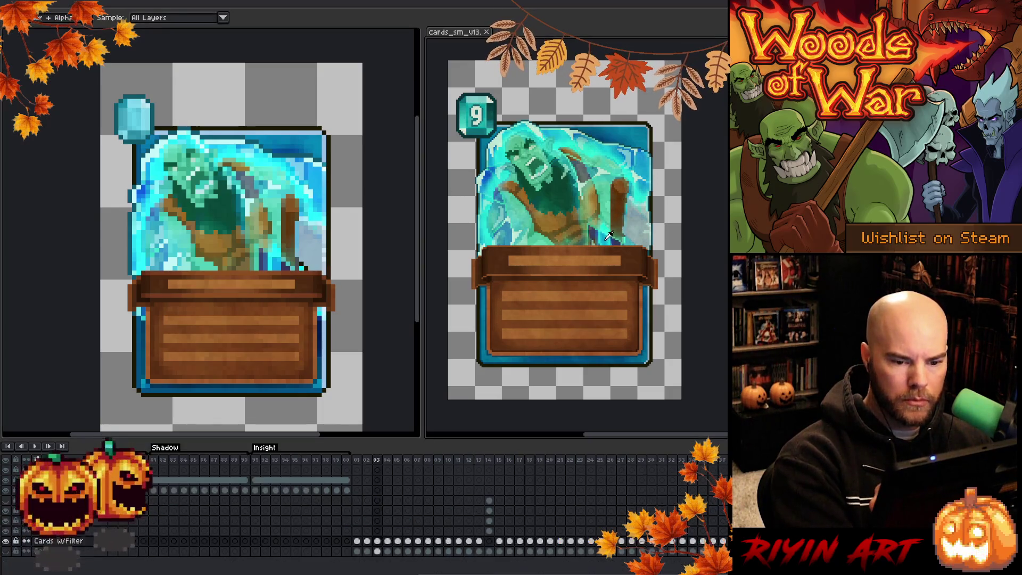
key(Up)
key(Up)
key(Up)
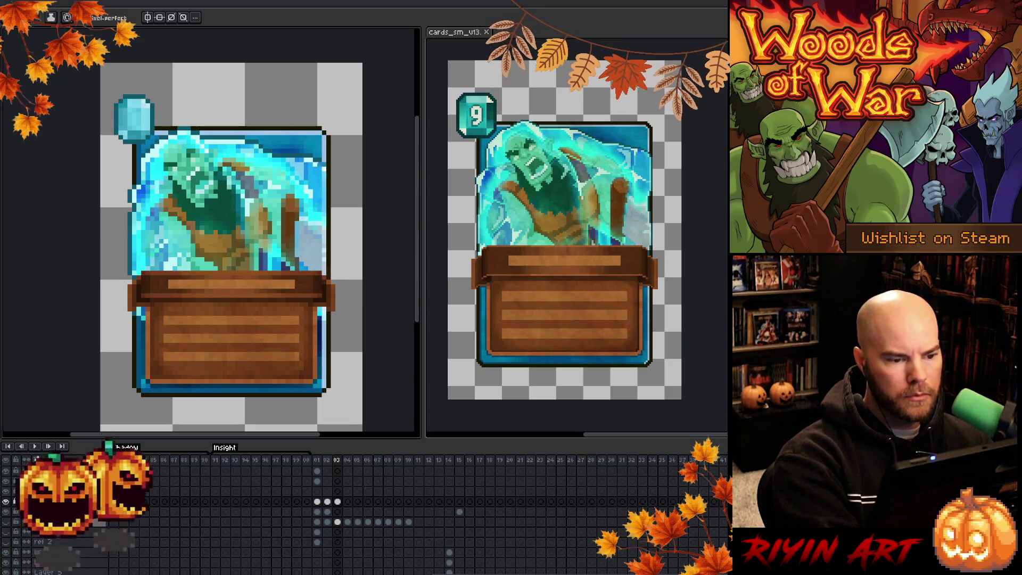
key(i)
key(b)
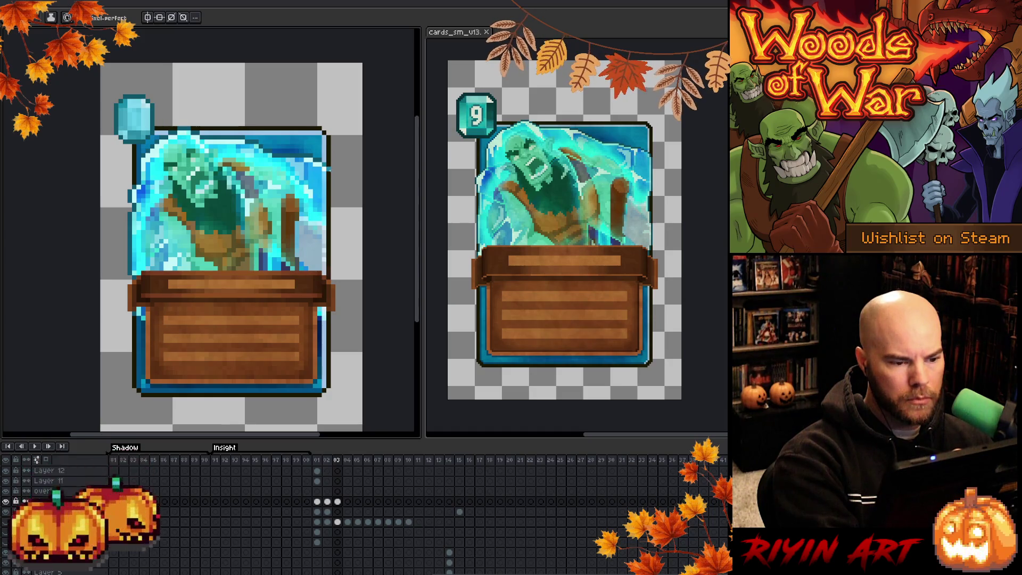
drag(329, 176, 328, 272)
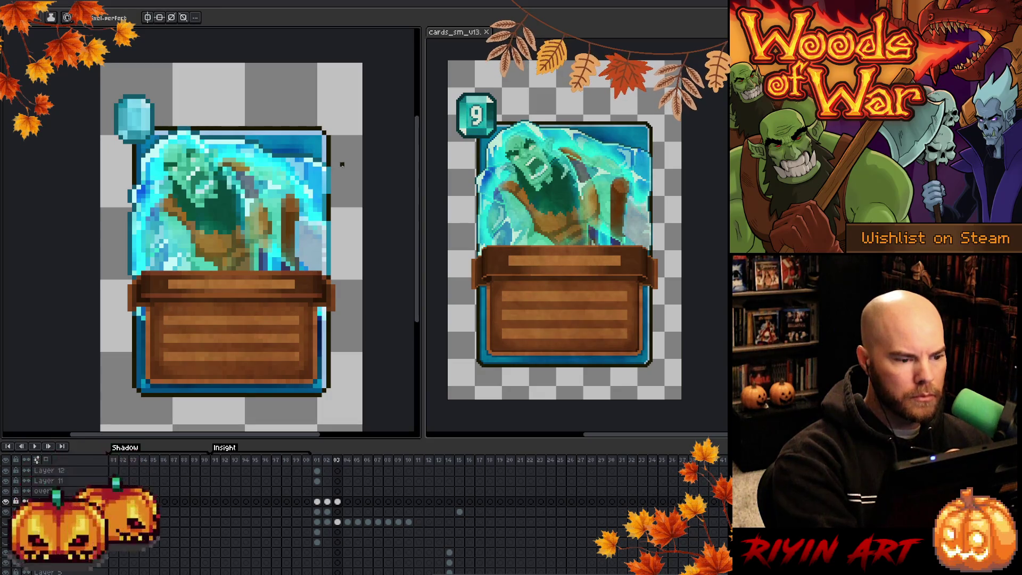
Sample the card's corner colour and show the beige parchment background again.
key(i)
key(b)
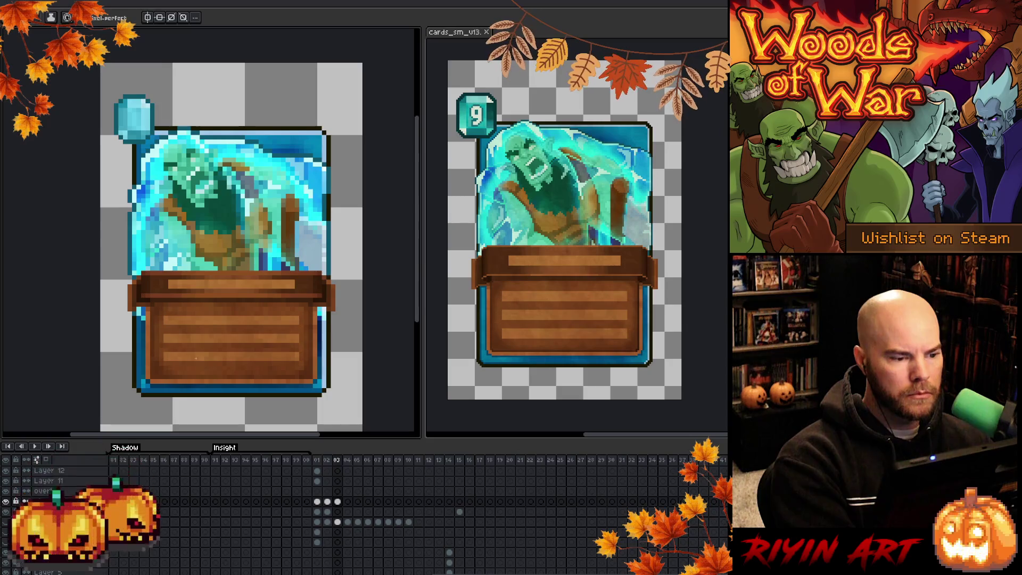
key(i)
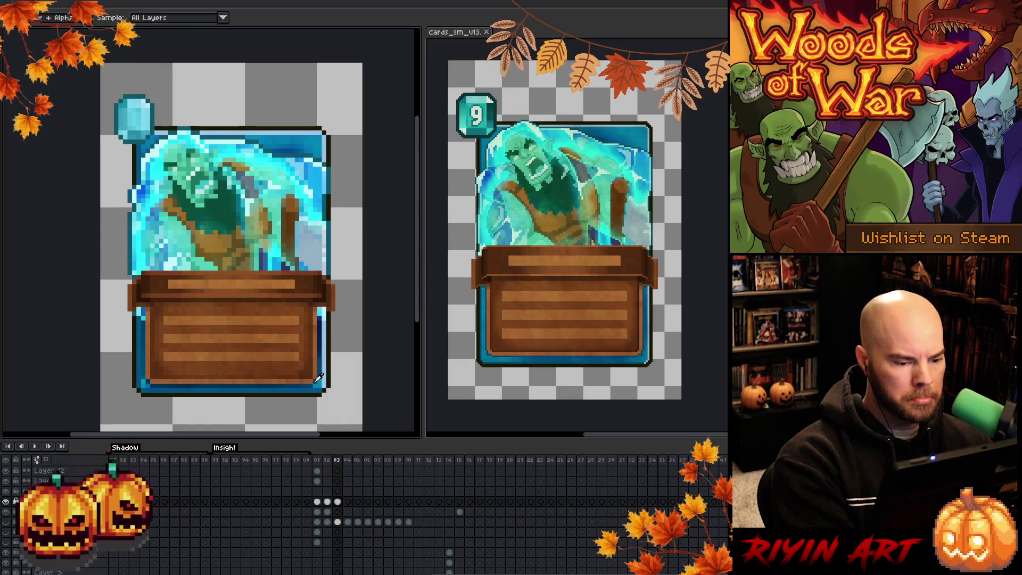
alt+click(154, 379)
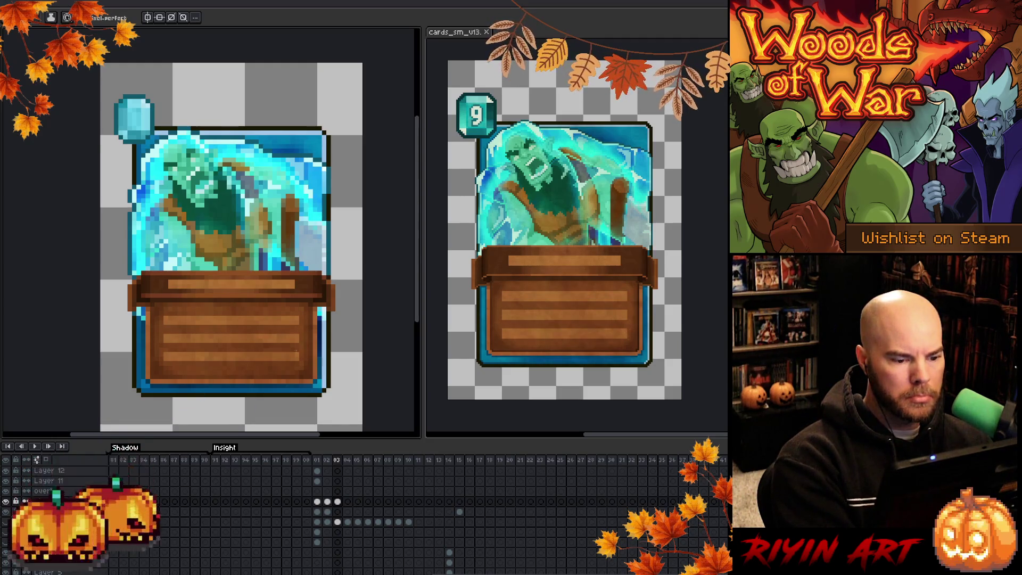
scroll(202, 531, up, 4)
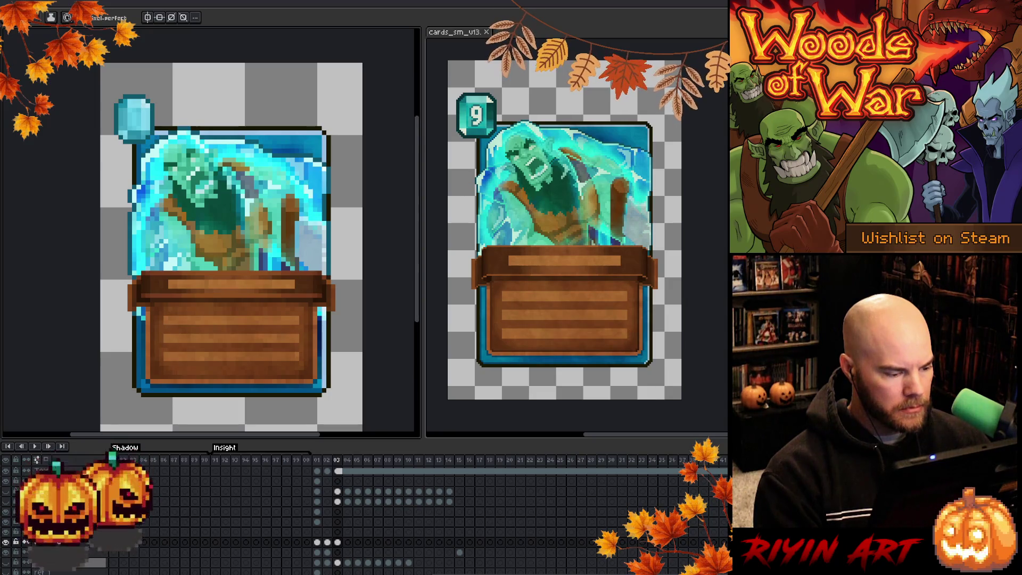
click(11, 495)
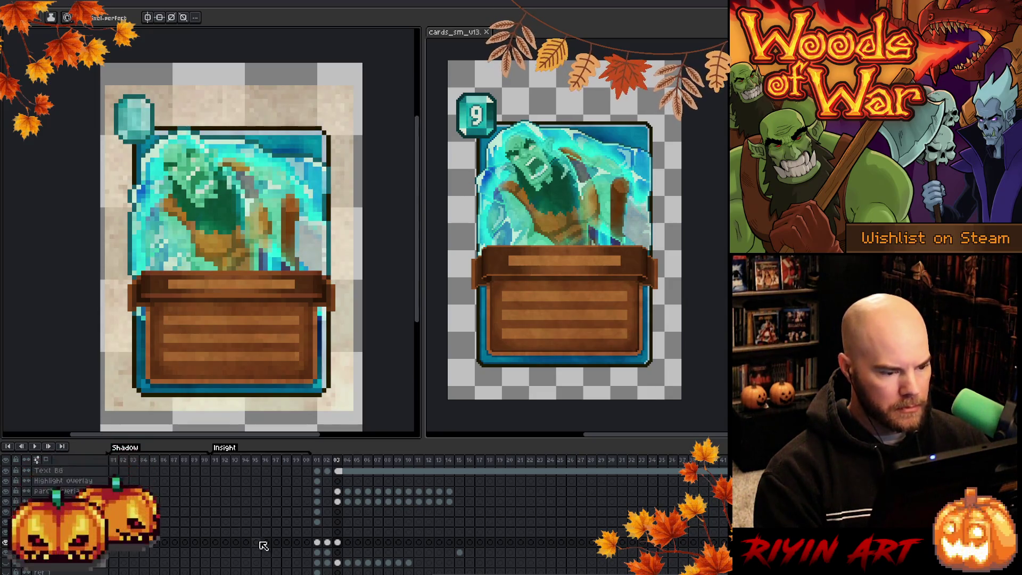
Delete the old gem from the large orc card's top-left corner with a marquee selection.
ctrl+click(341, 544)
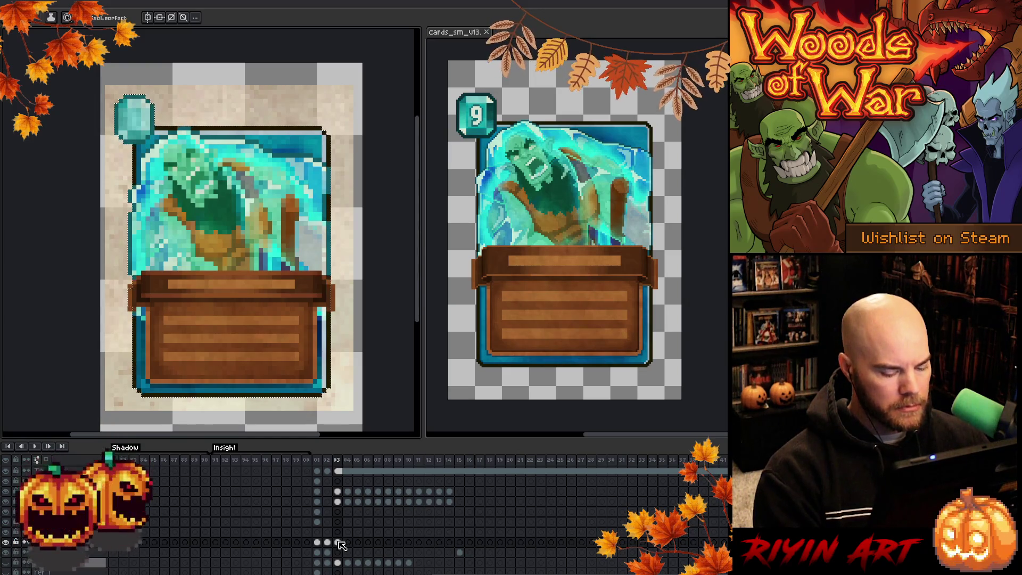
key(m)
drag(98, 88, 152, 137)
key(Delete)
key(ctrl+d)
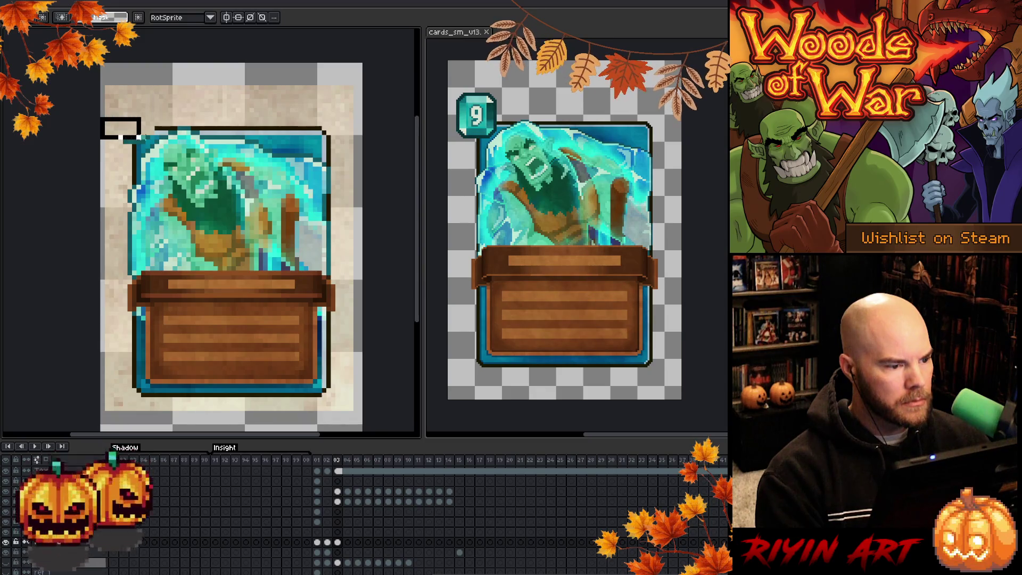
mouse_move(108, 120)
mouse_down()
mouse_move(148, 145)
mouse_move(141, 126)
mouse_move(153, 141)
mouse_up()
key(ctrl+d)
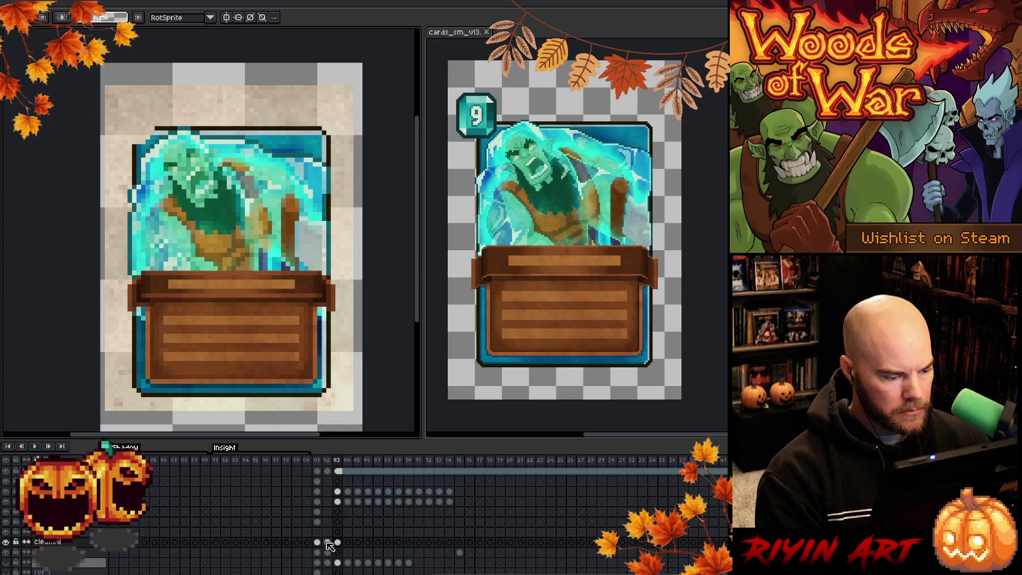
scroll(330, 548, up, 2)
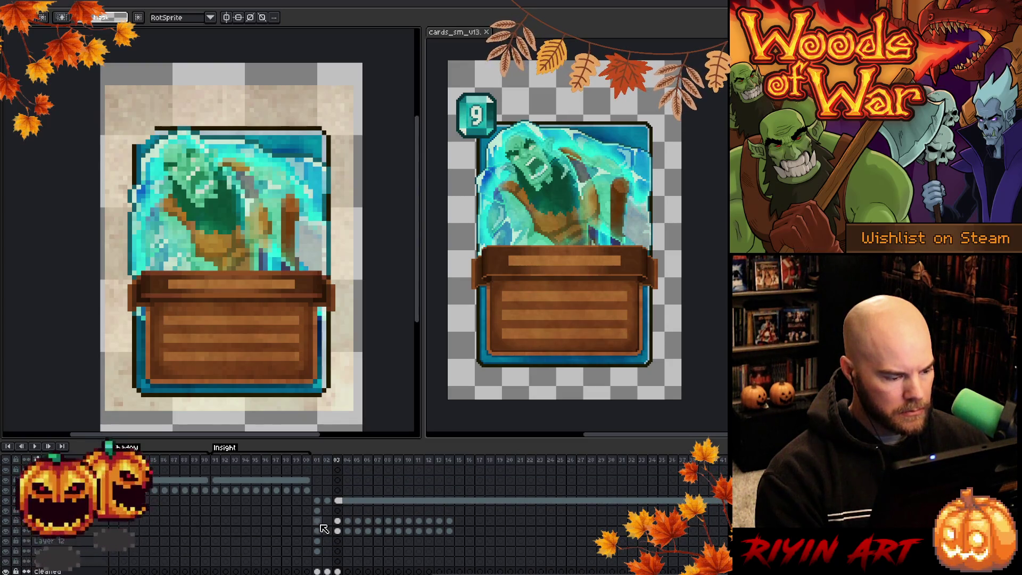
scroll(330, 532, down, 3)
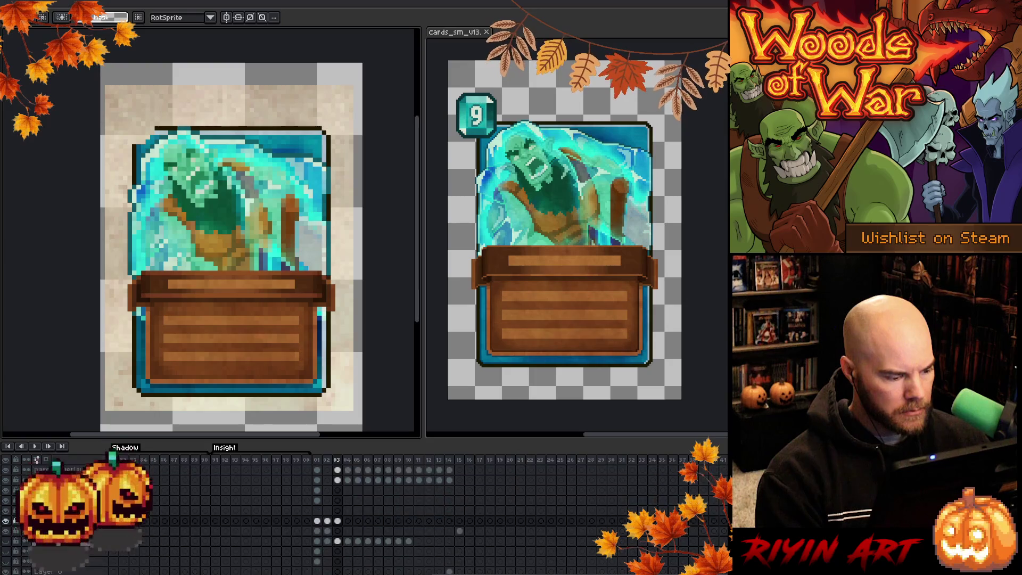
Enable the cel holding the teal 3 cost badge on the card's gem.
click(328, 531)
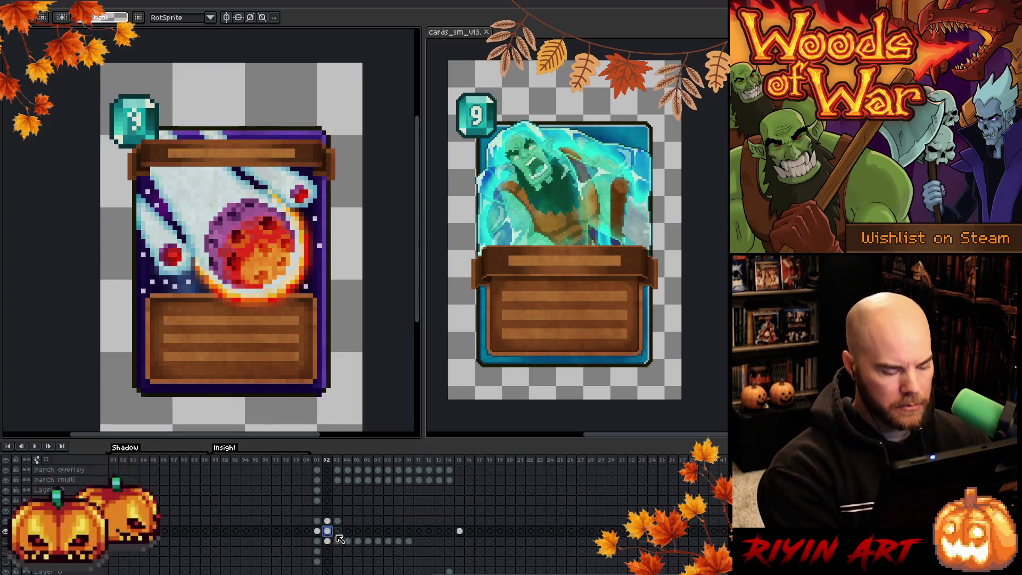
click(338, 531)
click(341, 532)
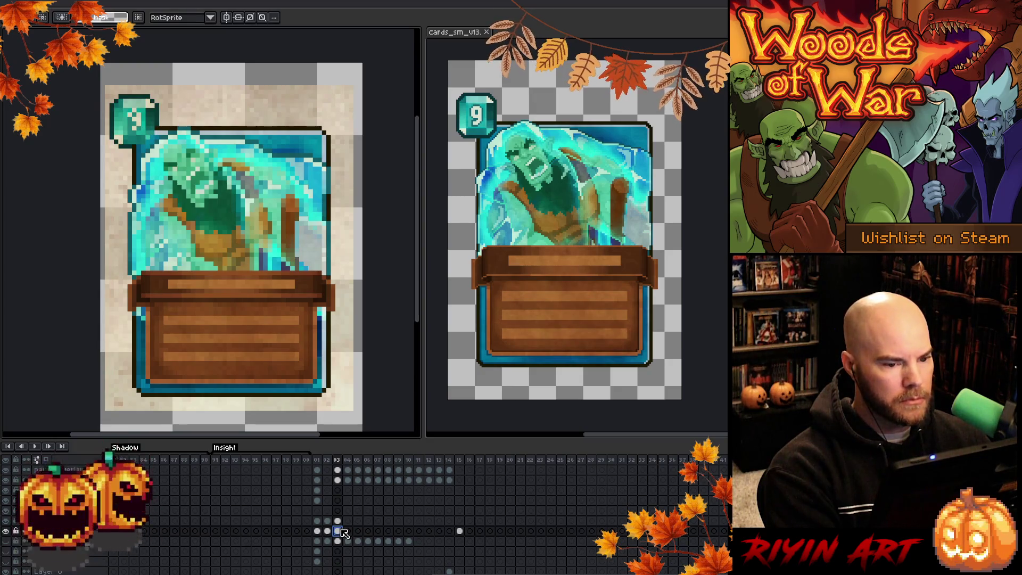
click(339, 522)
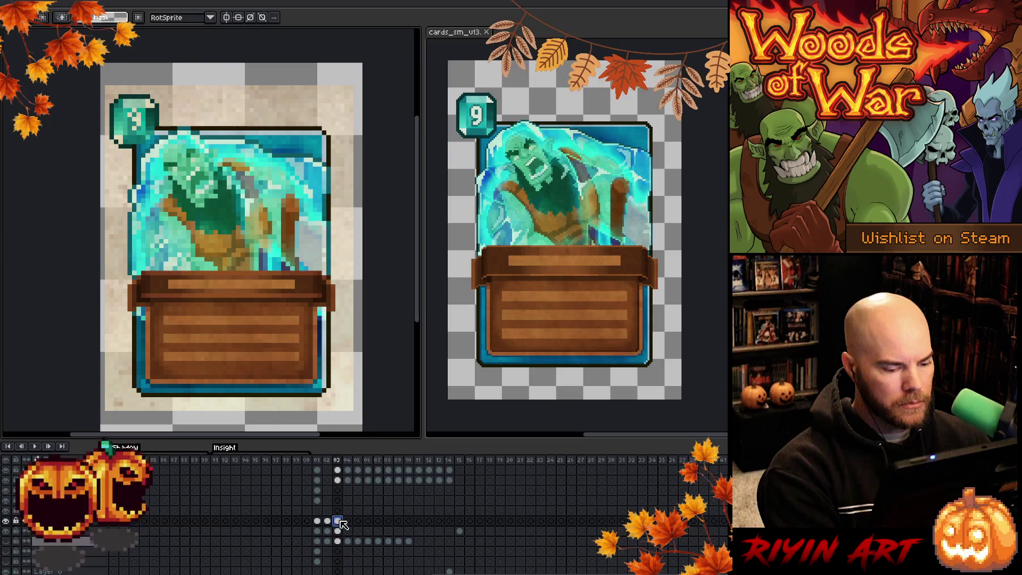
key(b)
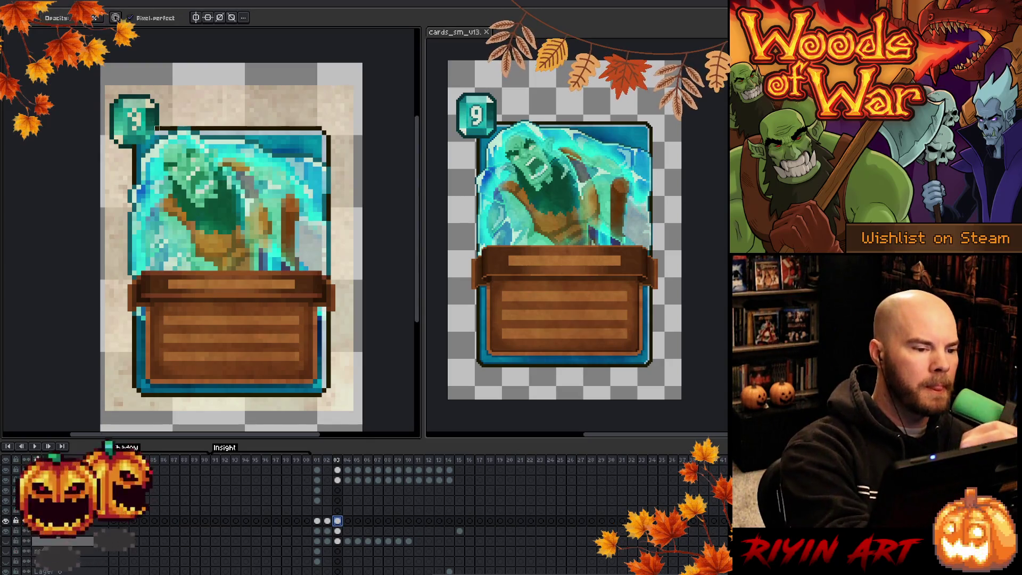
click(157, 128)
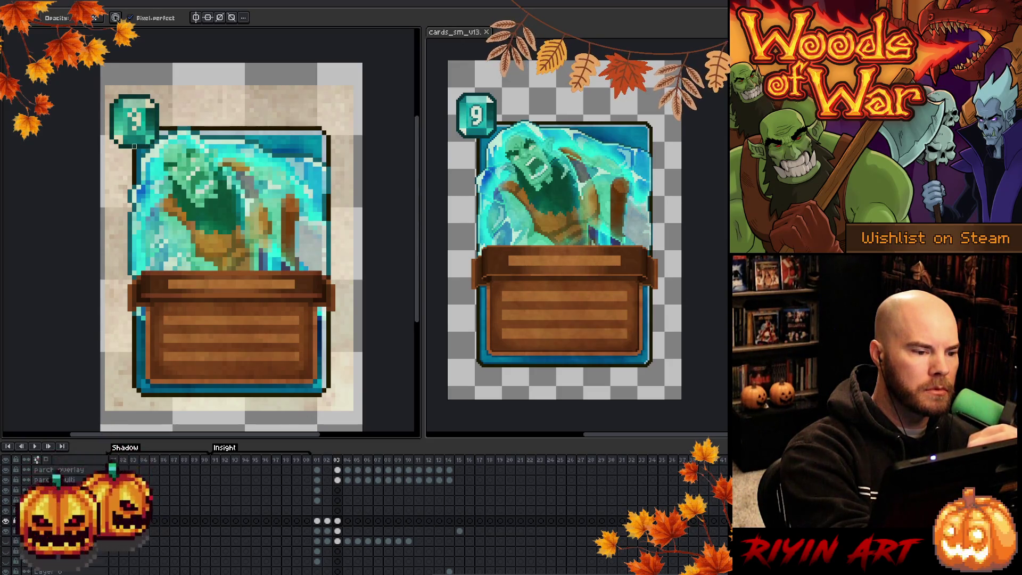
Save the file, hide the parchment backdrop, and open the cleaned layer's properties.
key(ctrl+s)
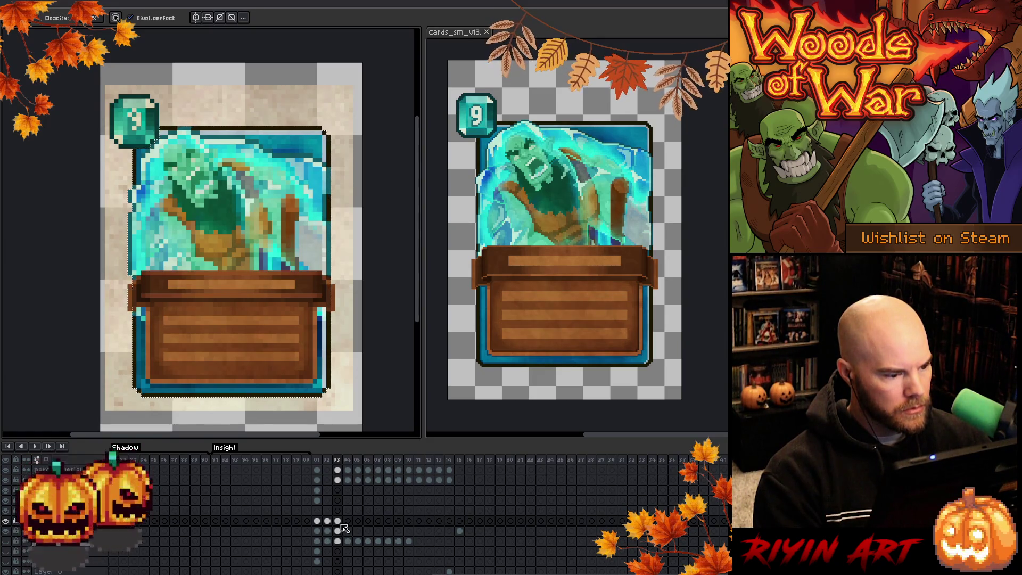
scroll(343, 527, up, 4)
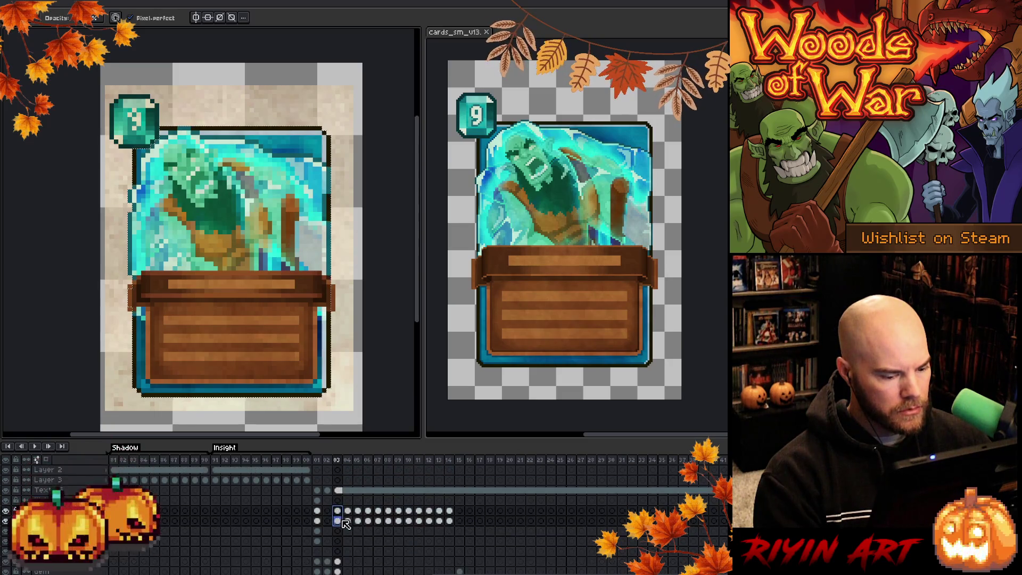
key(shift+x)
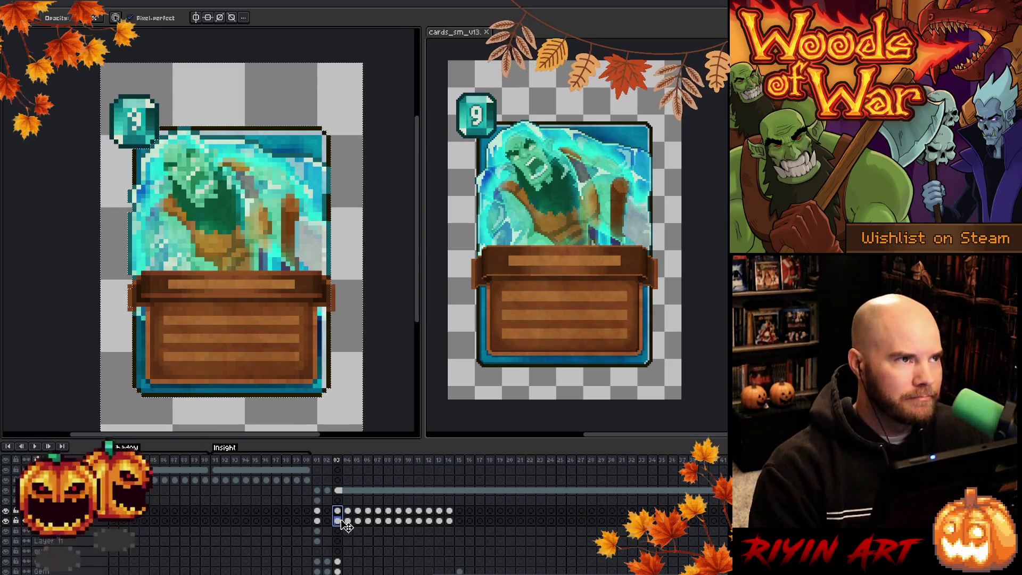
click(341, 463)
key(shift+p)
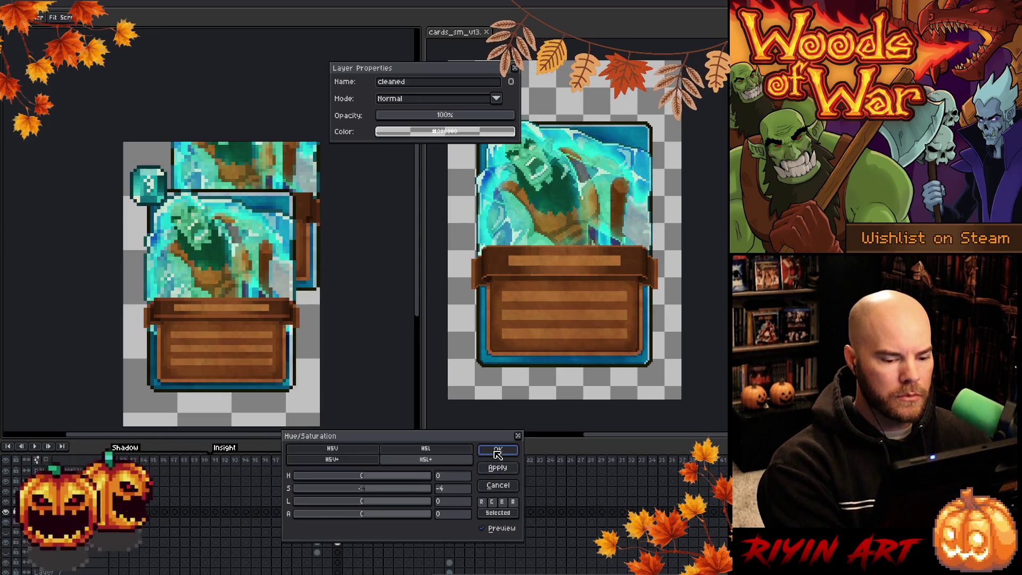
Close the Layer Properties dialog and bring the small orc card on frame 03 back into view.
click(515, 69)
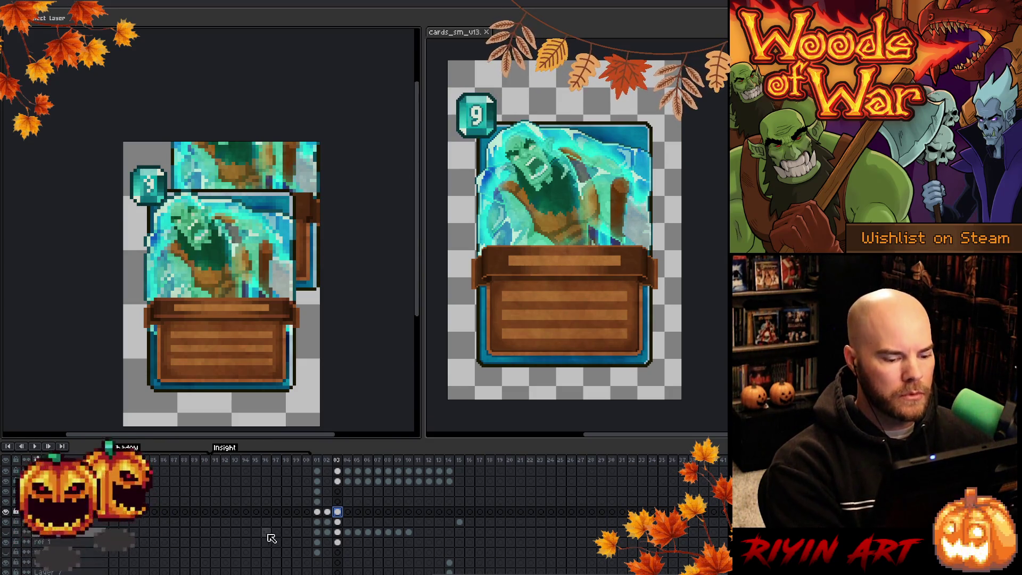
click(337, 542)
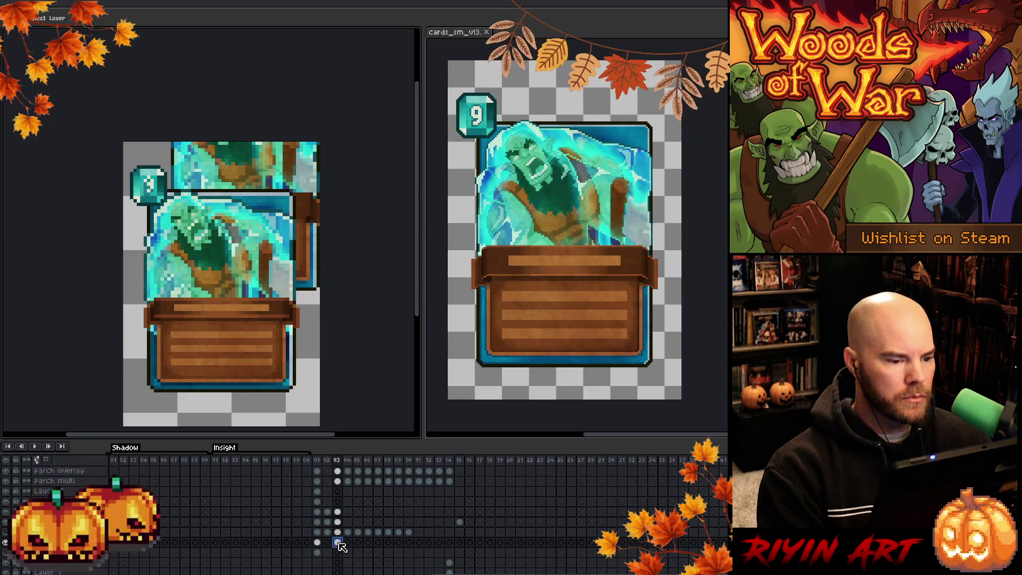
scroll(203, 254, down, 1)
scroll(203, 254, up, 1)
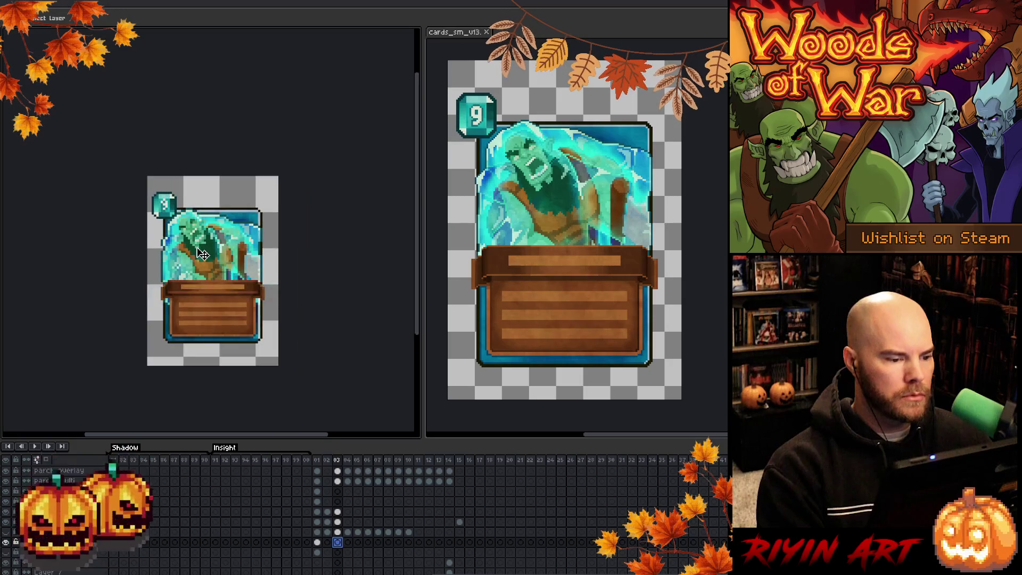
drag(213, 304, 212, 262)
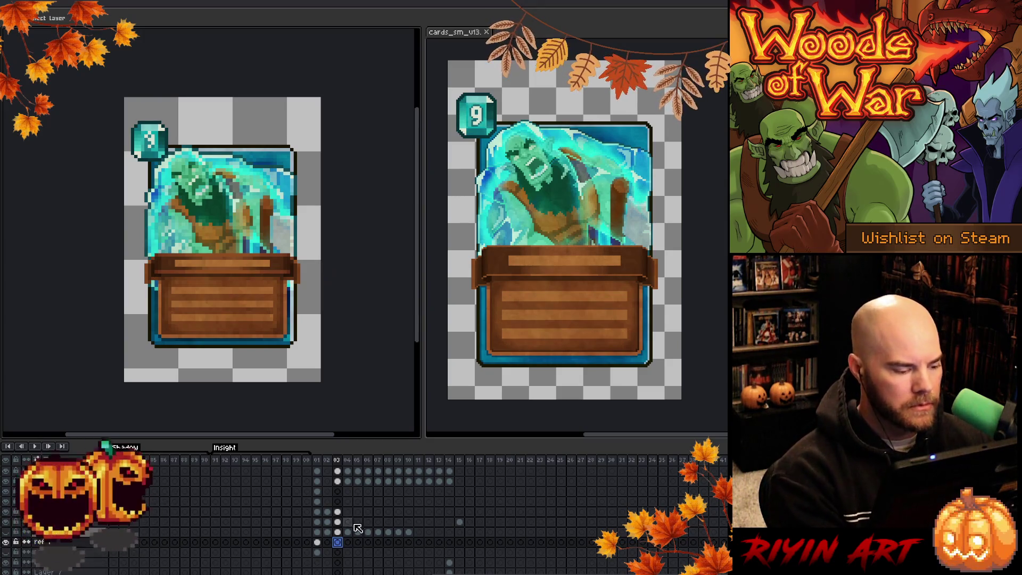
Select frame 03 on another layer and toggle between the eyedropper and pencil.
click(338, 512)
key(i)
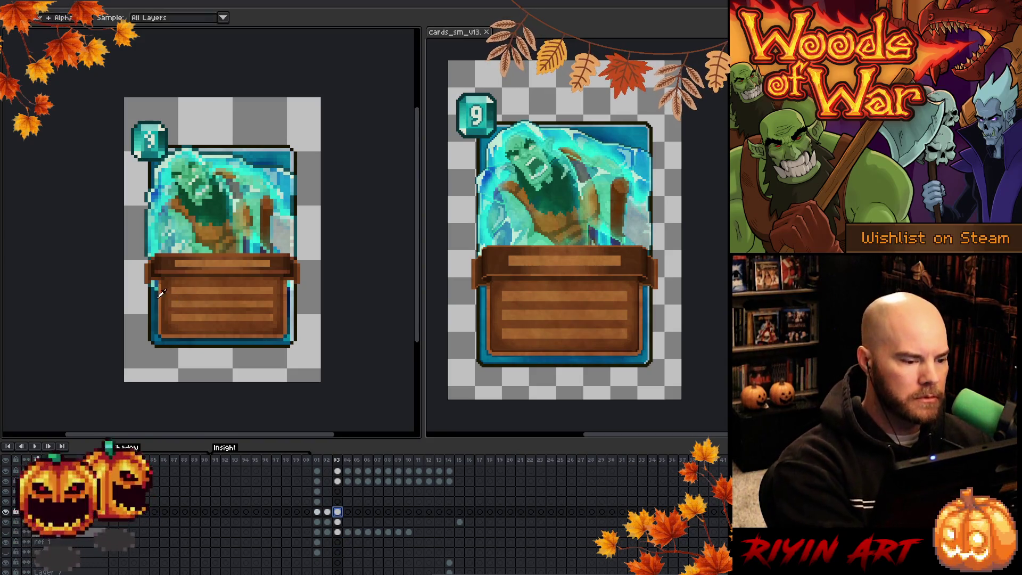
key(b)
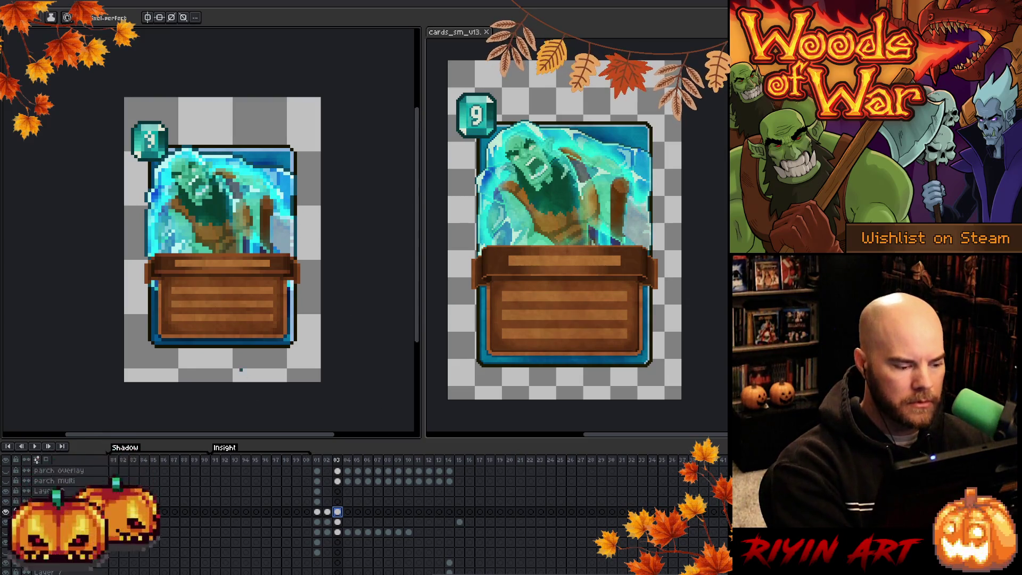
key(i)
key(b)
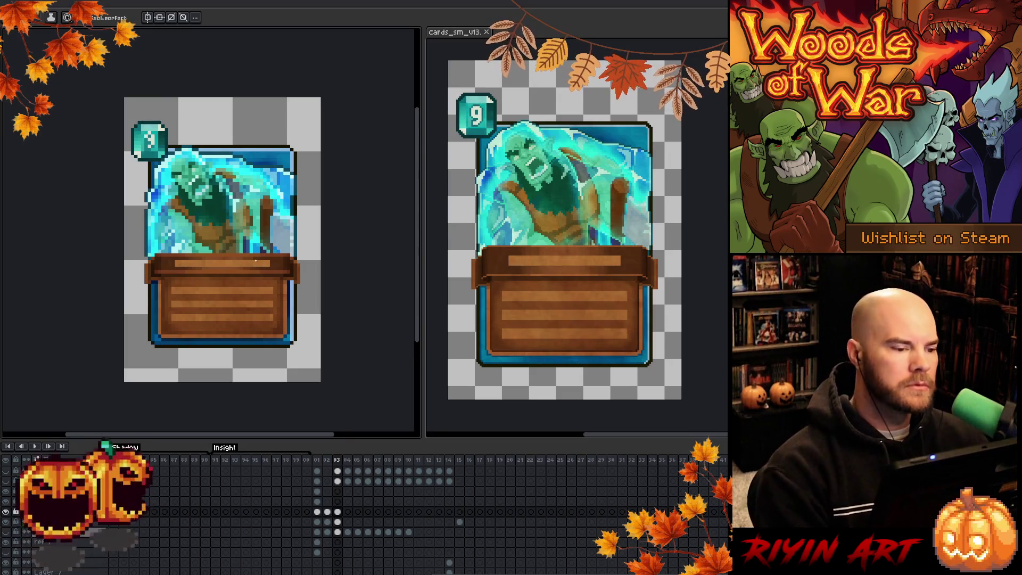
scroll(256, 260, down, 2)
scroll(255, 261, up, 1)
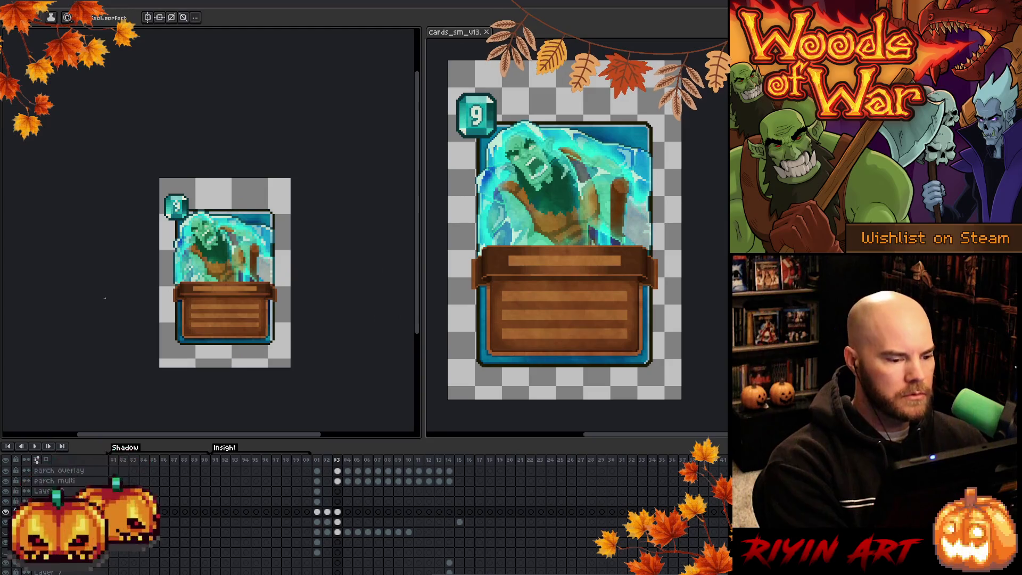
scroll(221, 296, up, 1)
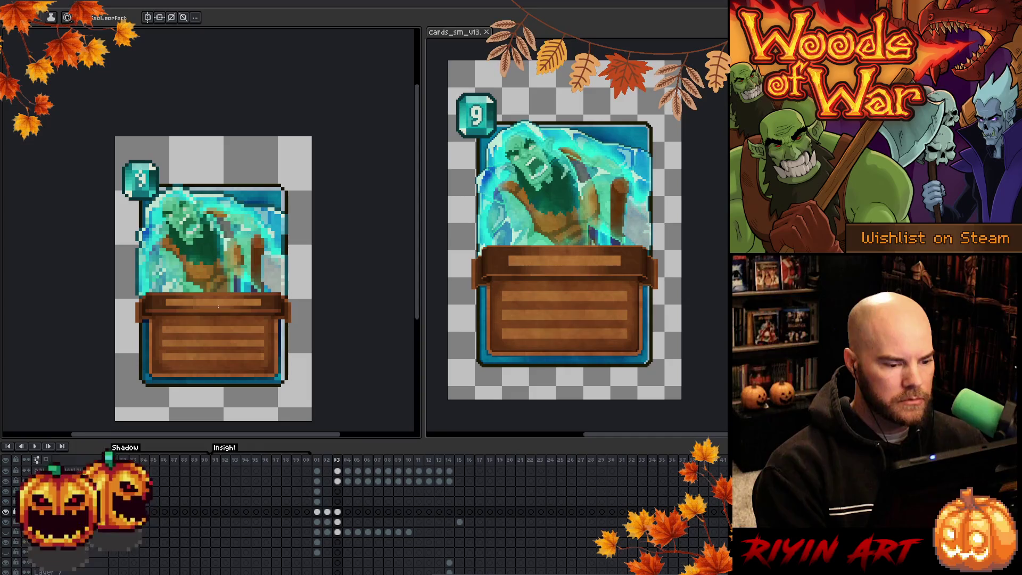
scroll(218, 306, down, 1)
key(Left)
key(Right)
key(Left)
key(Right)
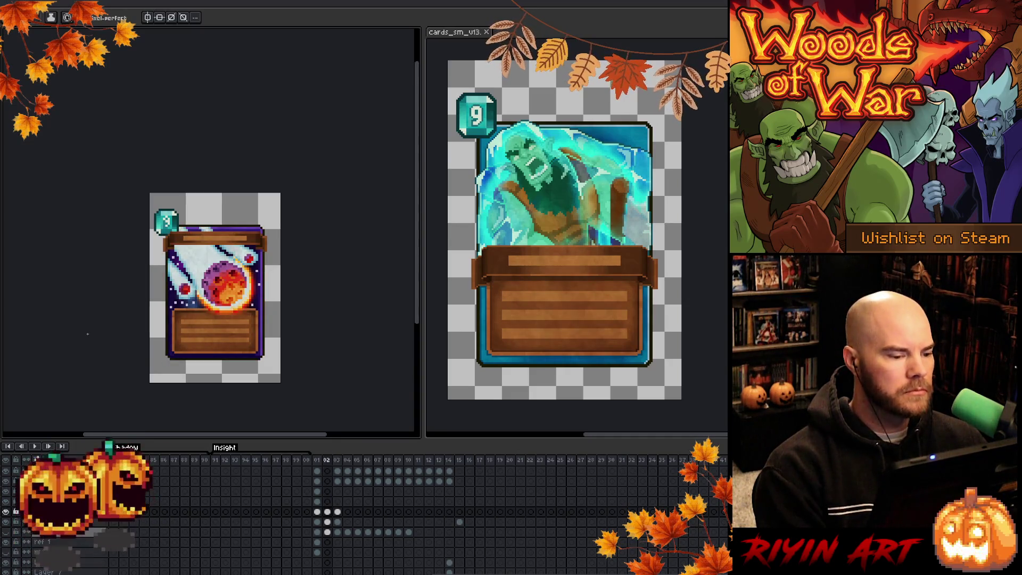
key(Left)
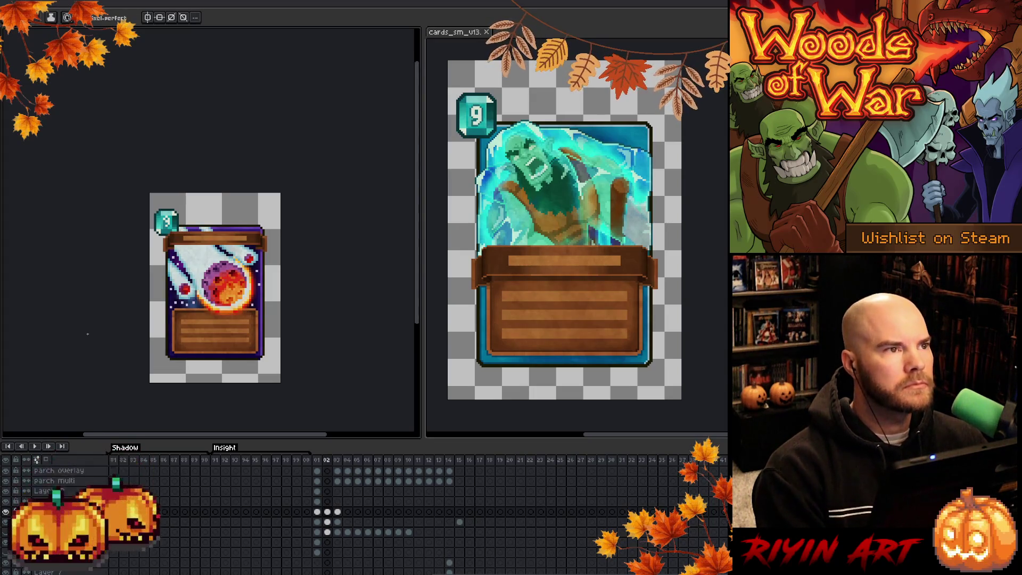
key(Right)
scroll(227, 296, up, 1)
mouse_move(238, 311)
mouse_down()
mouse_move(242, 267)
mouse_move(247, 276)
mouse_up()
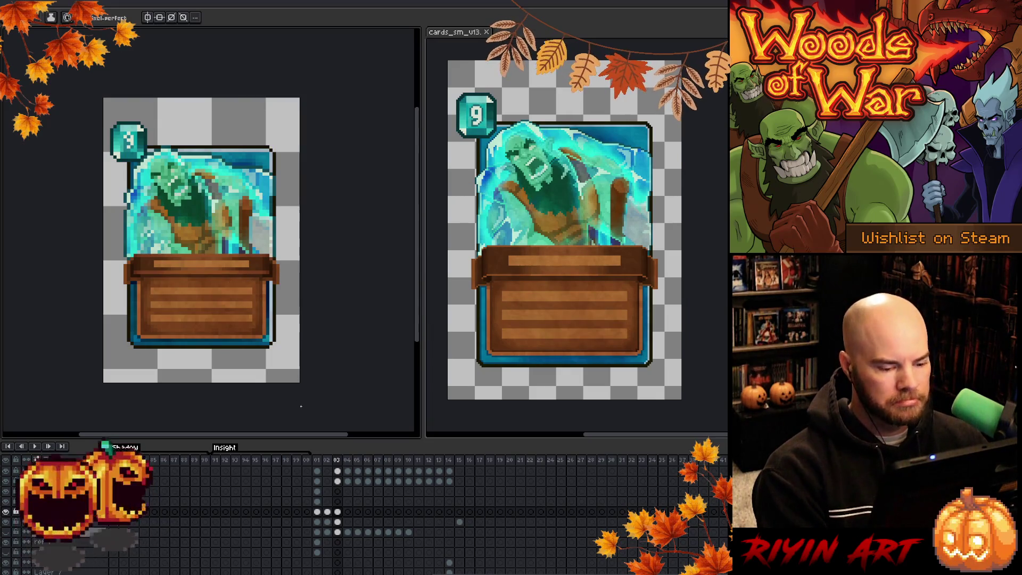
key(Right)
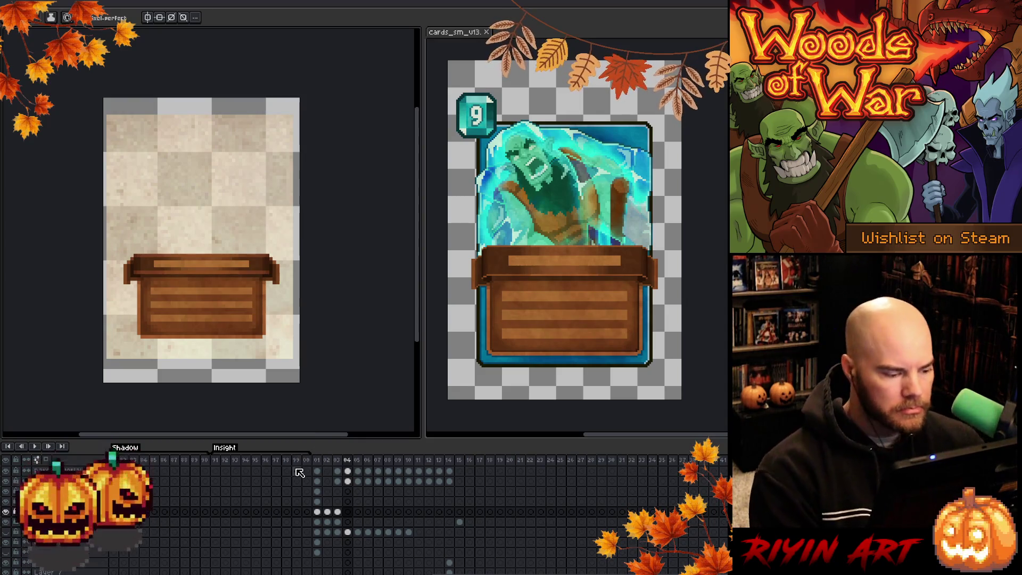
Select the frame 04 cels on the bottom two card layers.
scroll(297, 482, down, 2)
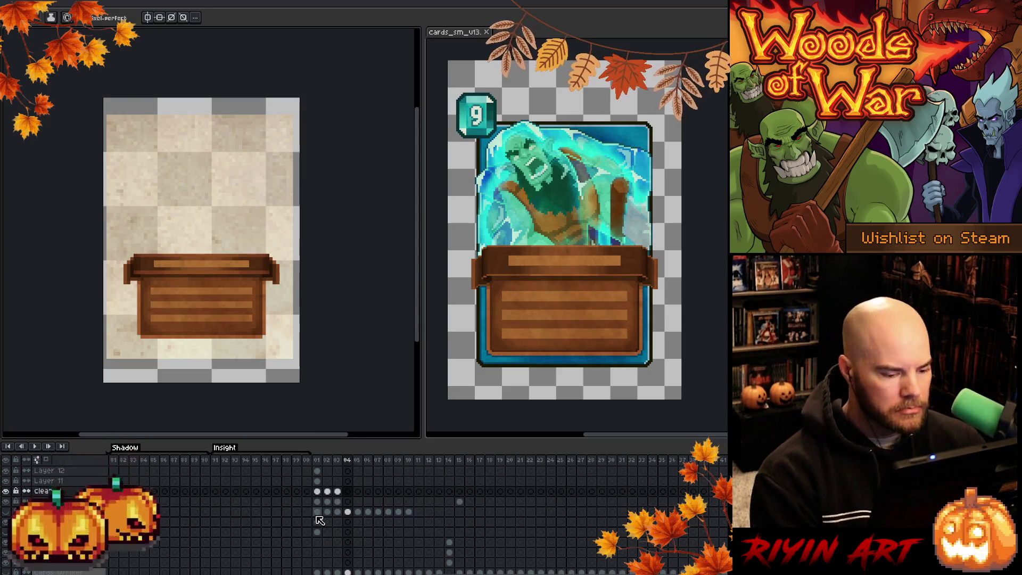
click(347, 571)
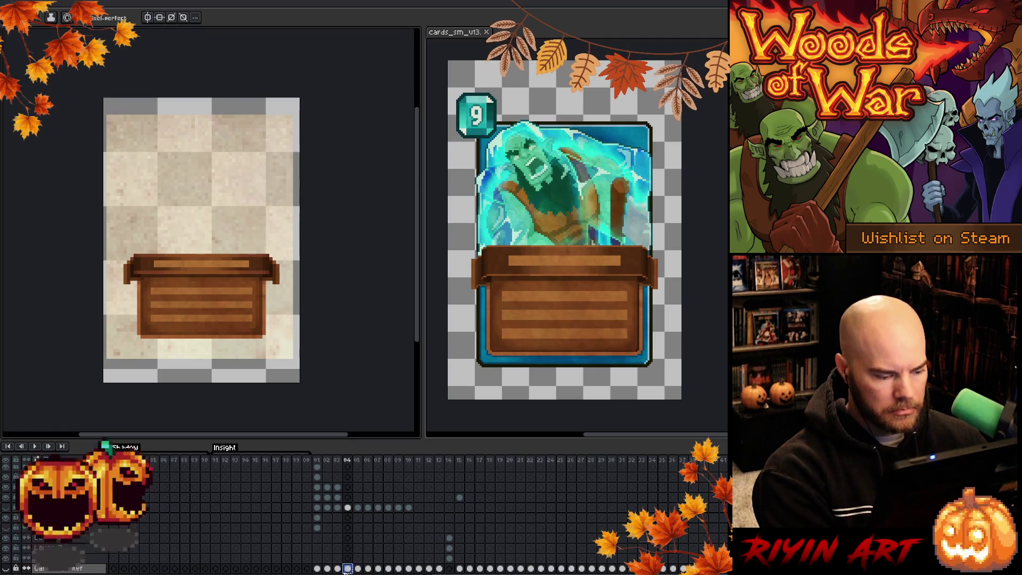
scroll(351, 549, up, 2)
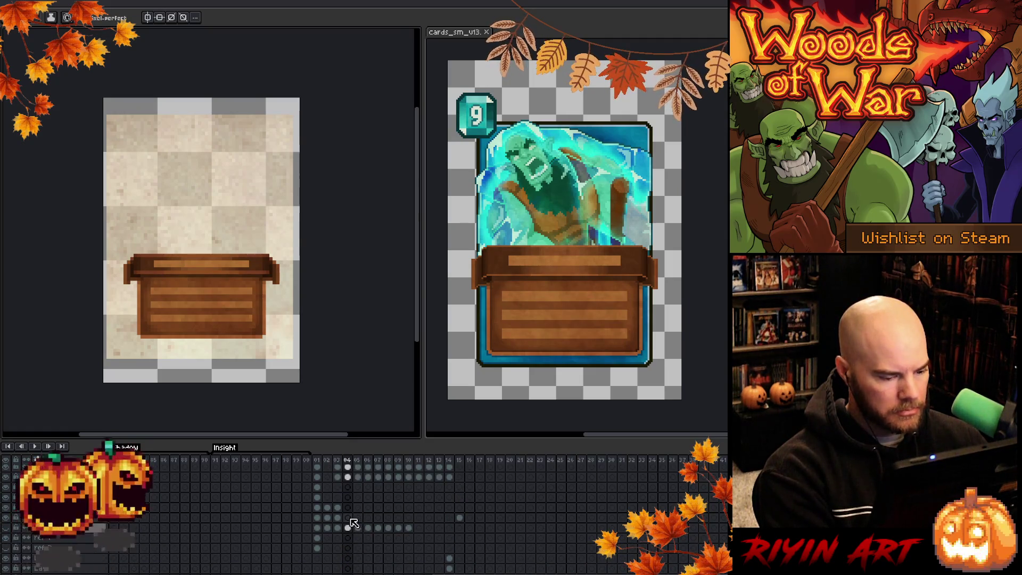
click(348, 538)
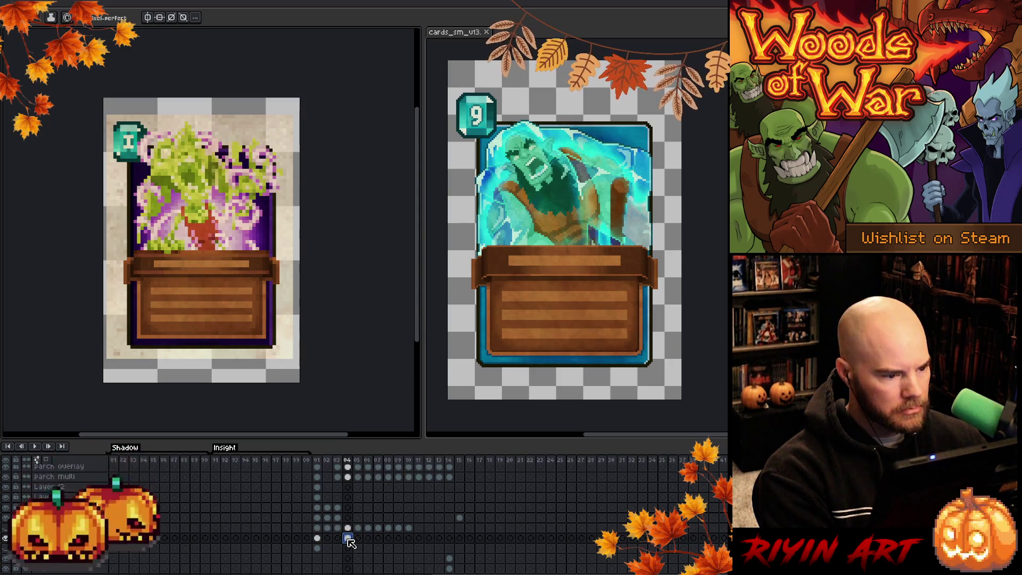
Hide the parchment backdrop and shift the upper card layer up and right.
scroll(68, 492, up, 1)
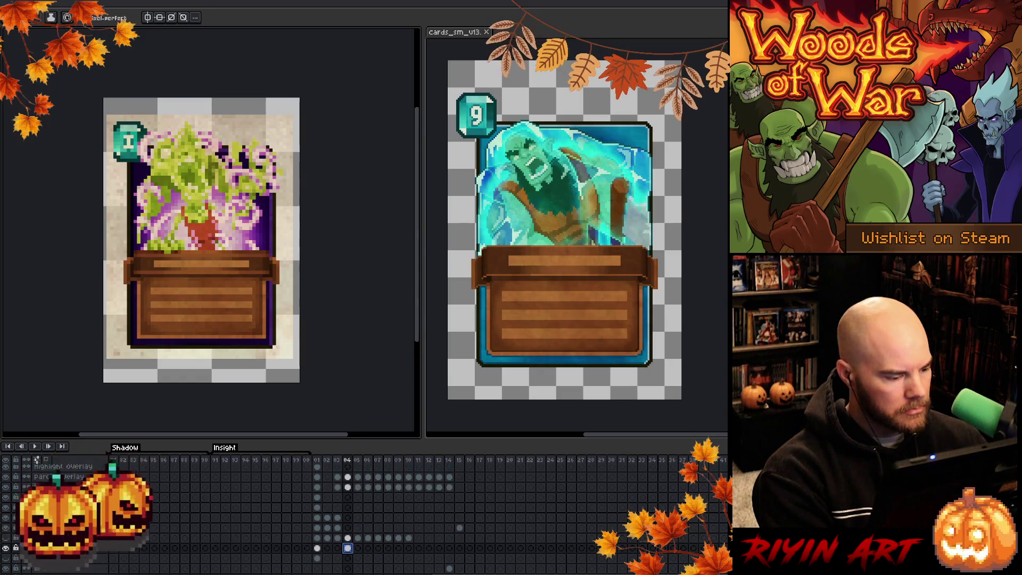
click(6, 476)
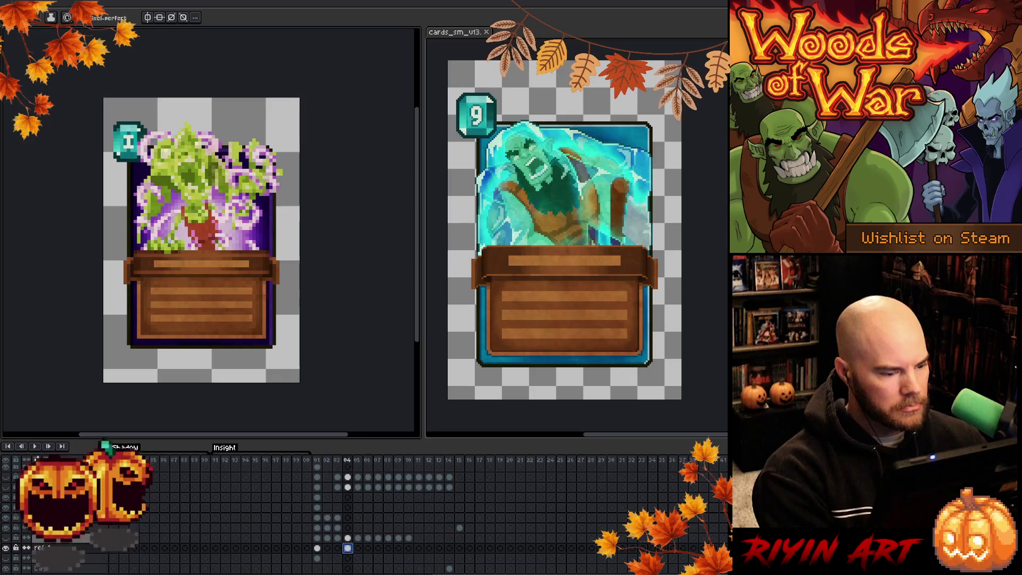
key(v)
mouse_move(195, 270)
mouse_down()
mouse_move(235, 228)
mouse_move(246, 245)
mouse_up()
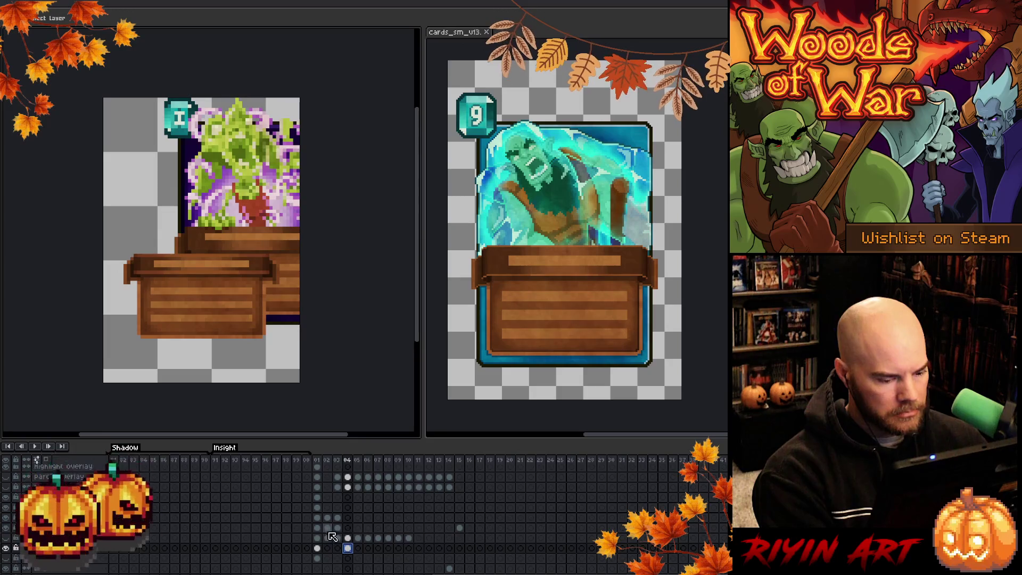
Bring up the plant card with its teal 8 gem in both documents and show the parch overlay.
click(347, 538)
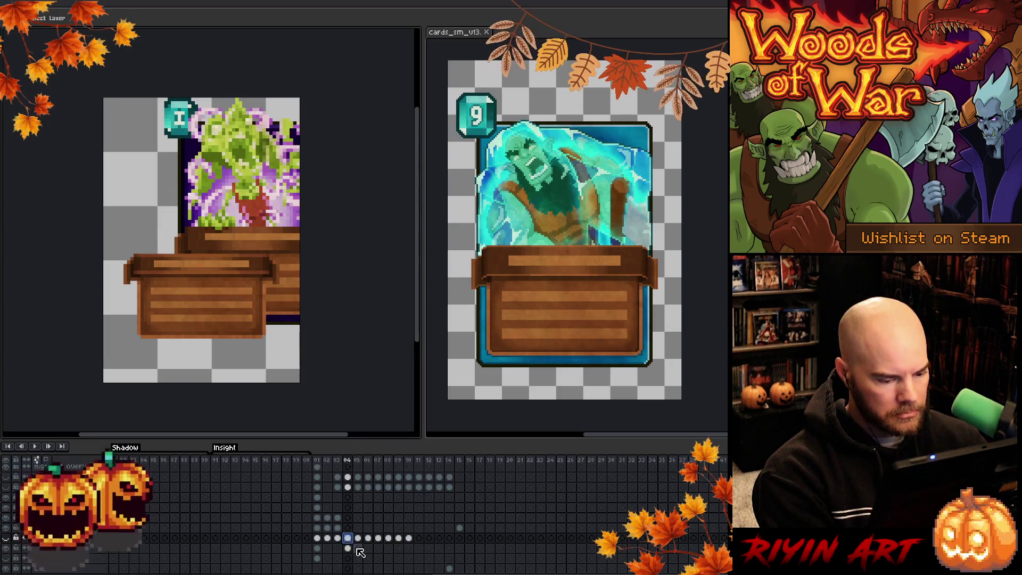
click(350, 527)
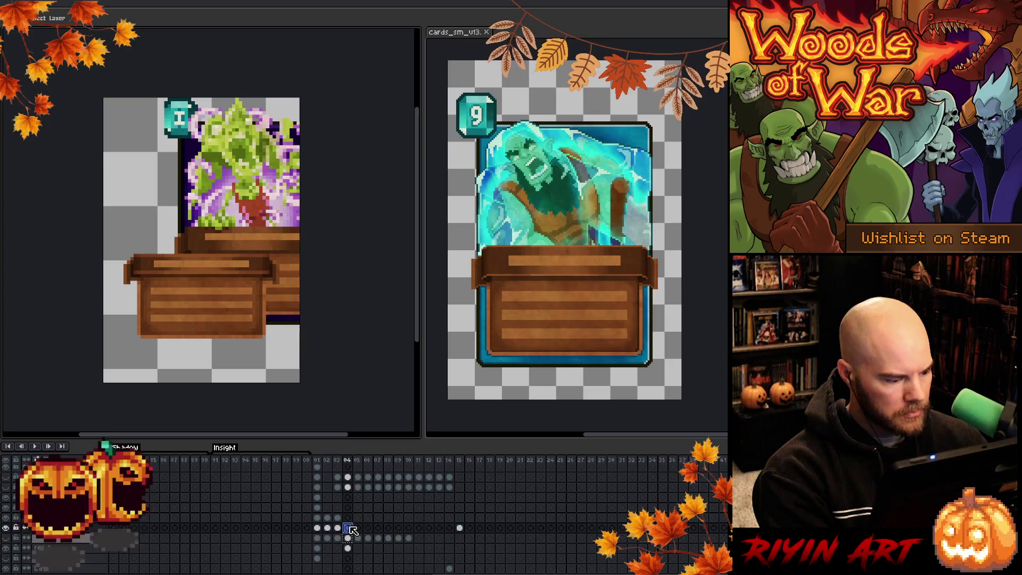
click(349, 518)
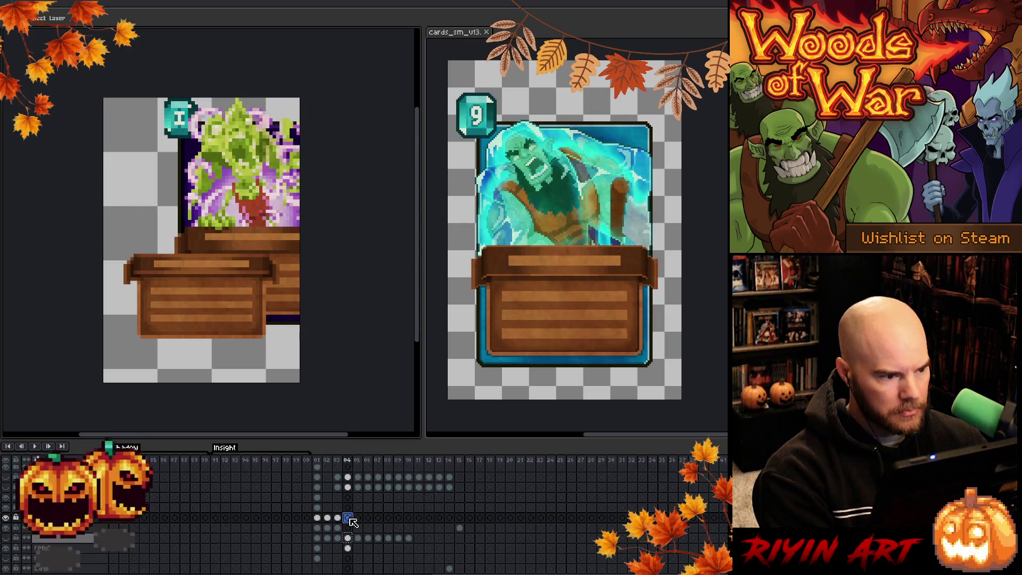
click(459, 35)
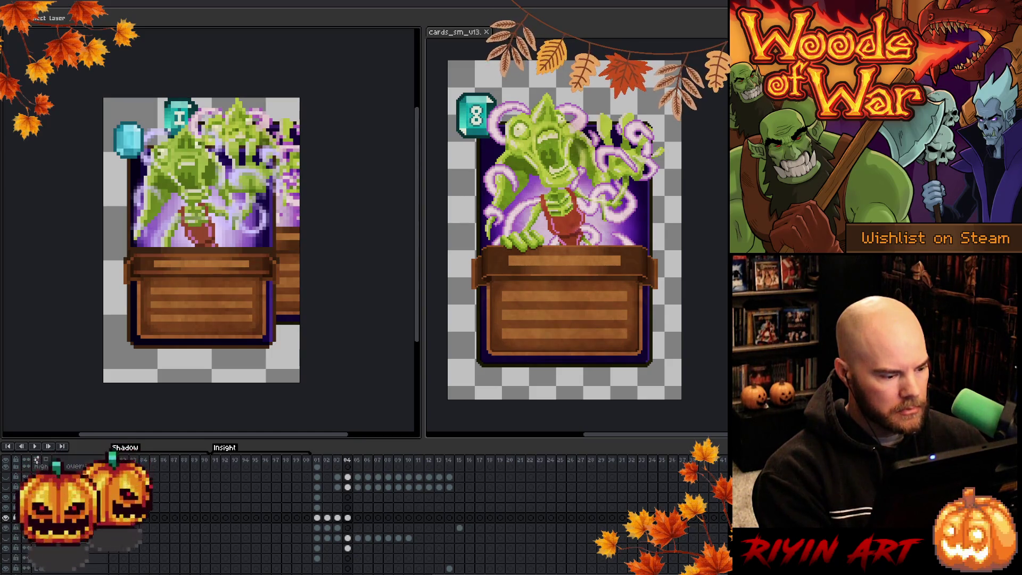
click(8, 477)
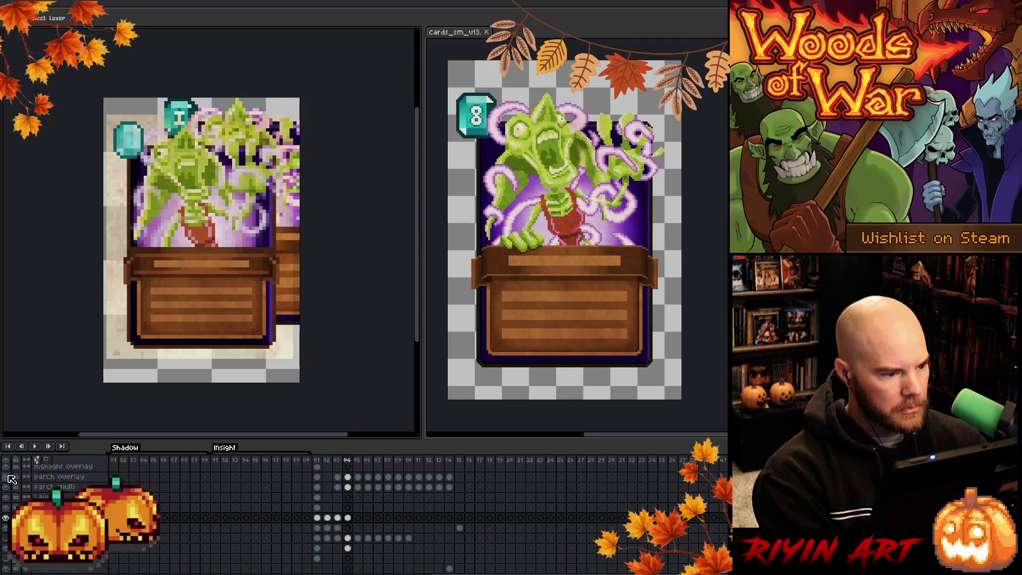
Hide the parch overlay and parch multi layers, then jump to frame 01's tree card.
click(7, 477)
click(7, 487)
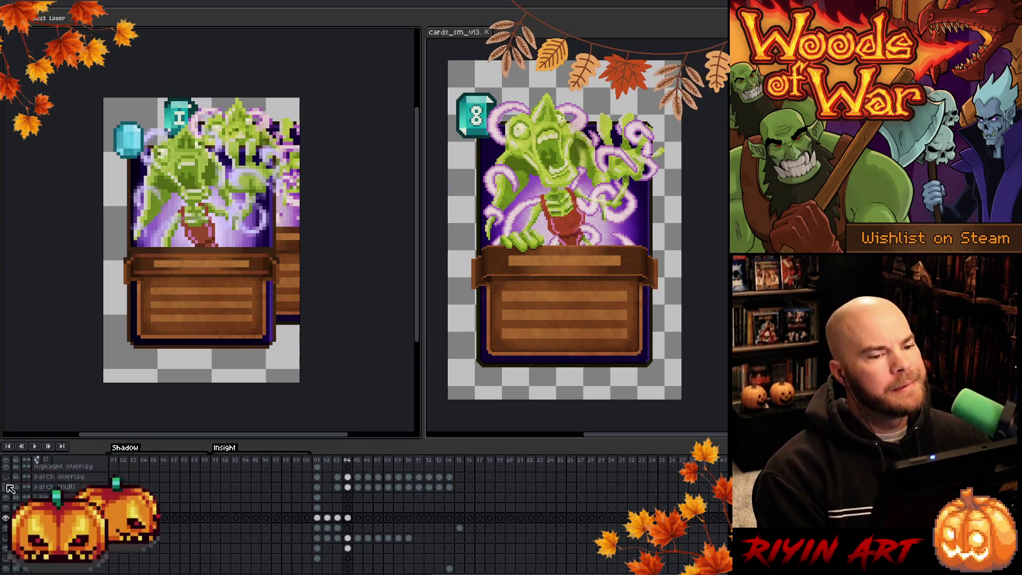
click(319, 460)
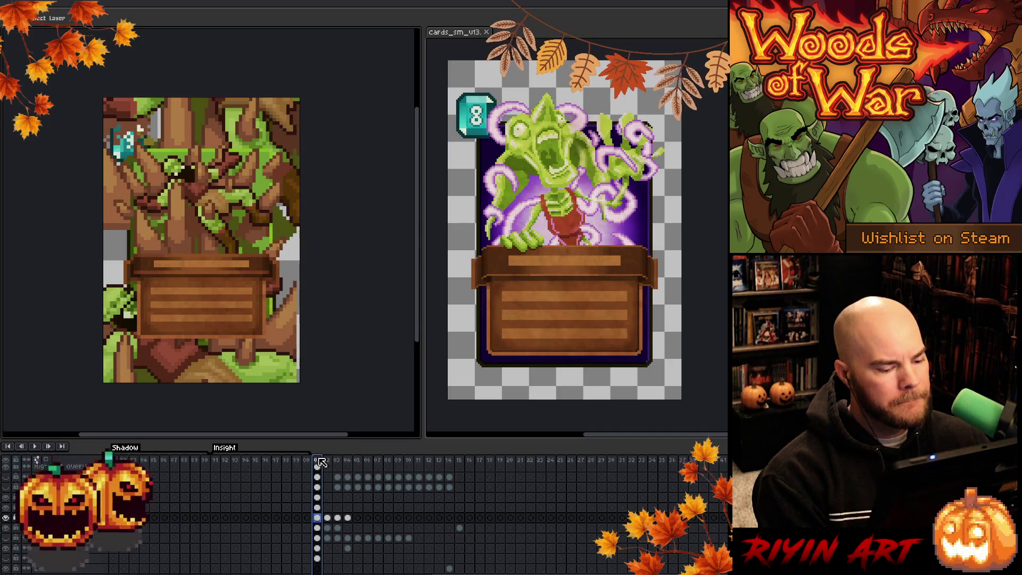
Hide the tree-texture background layer and check the tree art's spacing from the edges.
click(10, 549)
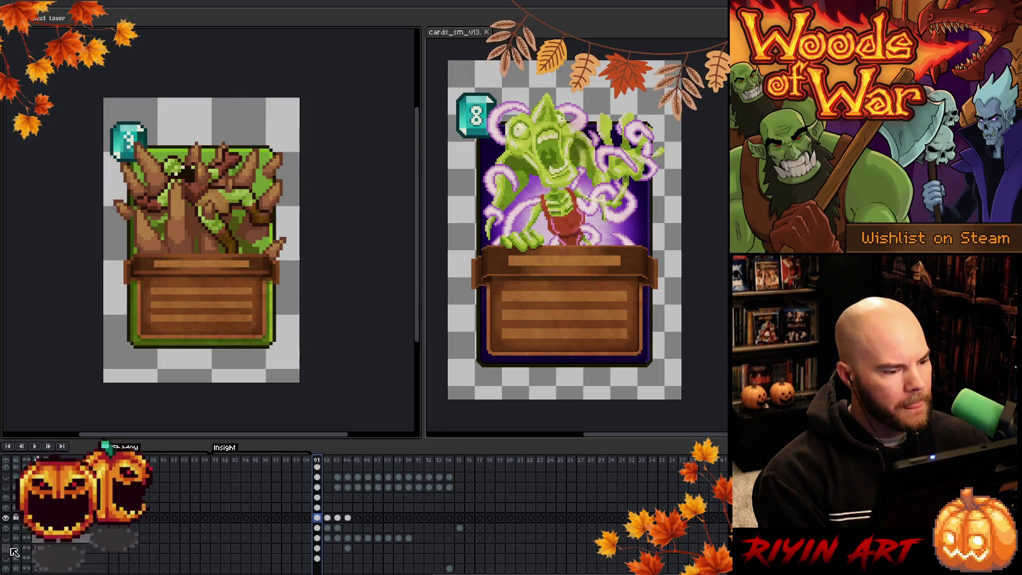
key(ctrl)
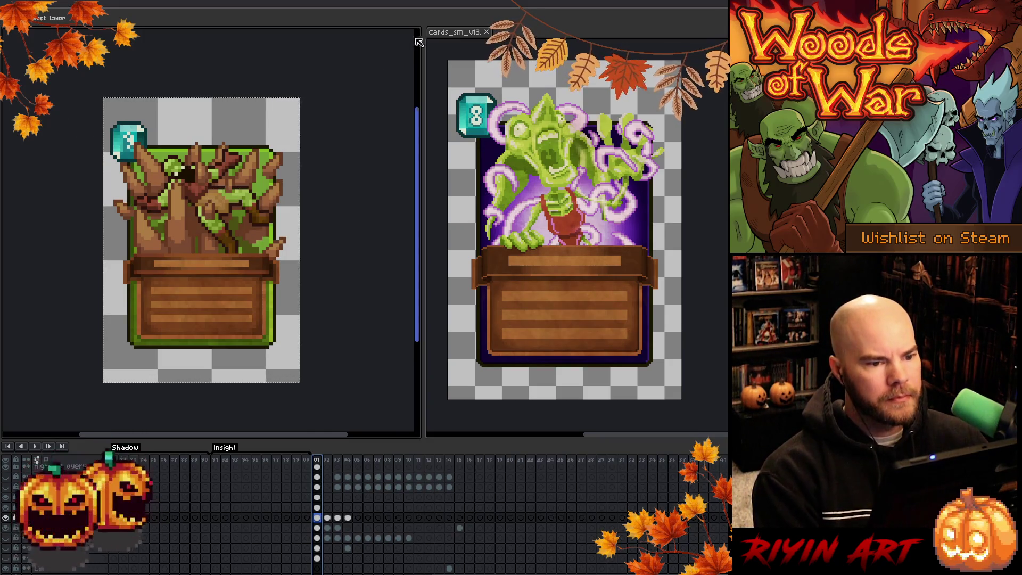
click(447, 37)
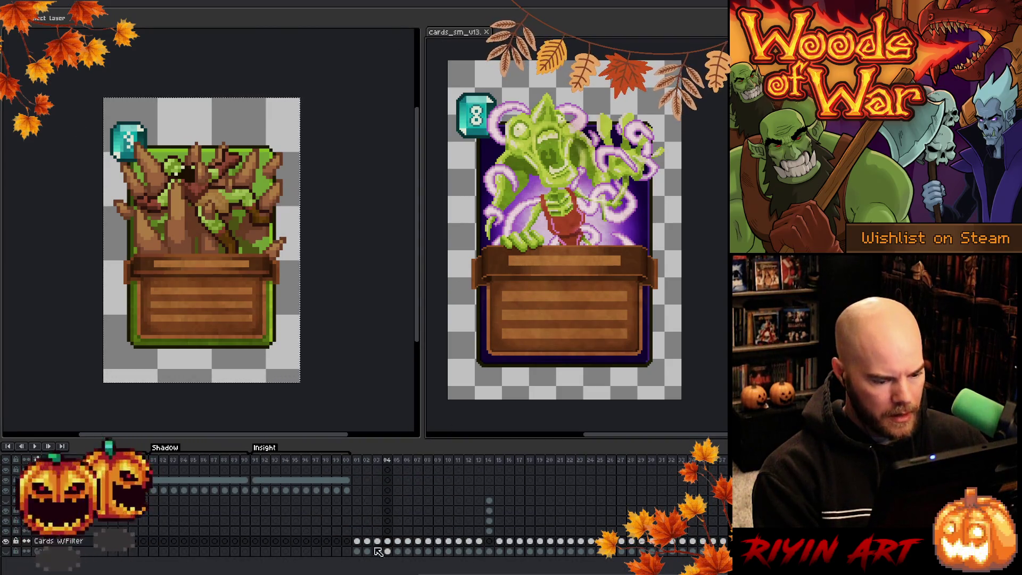
Add a new layer beneath the card art and bucket-fill its empty surround grey, then black.
click(81, 552)
key(shift+n)
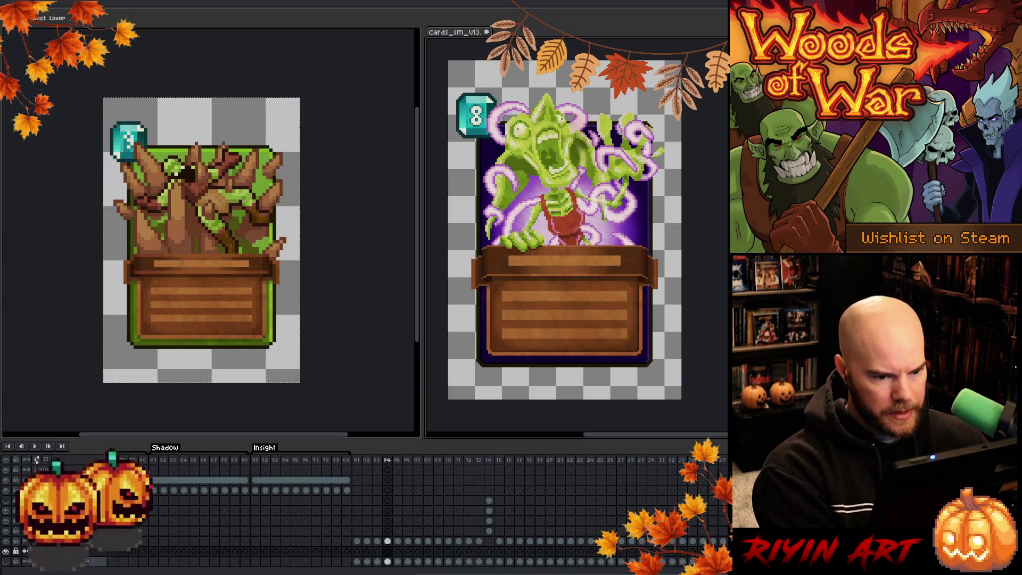
drag(54, 551, 54, 562)
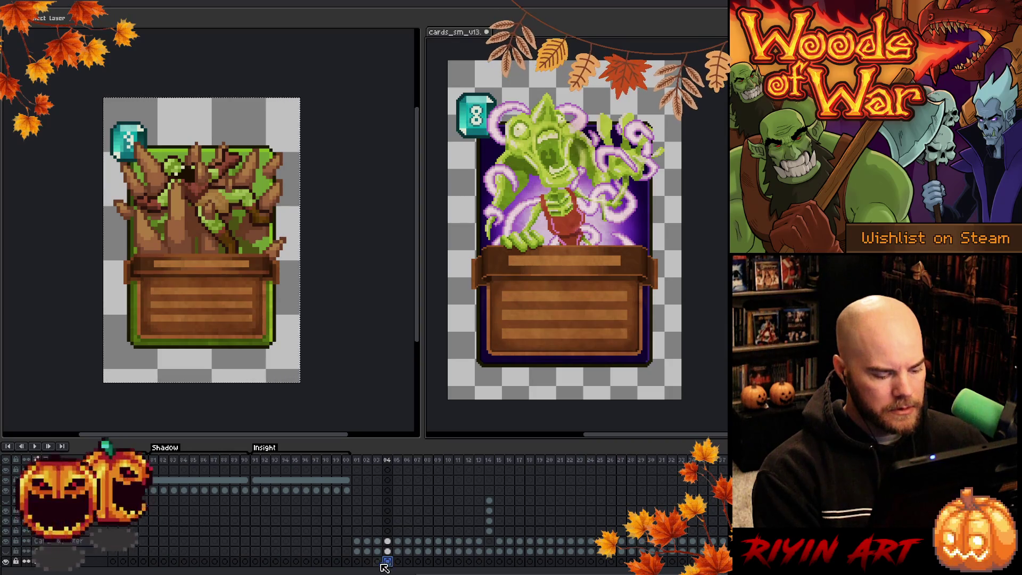
key(w)
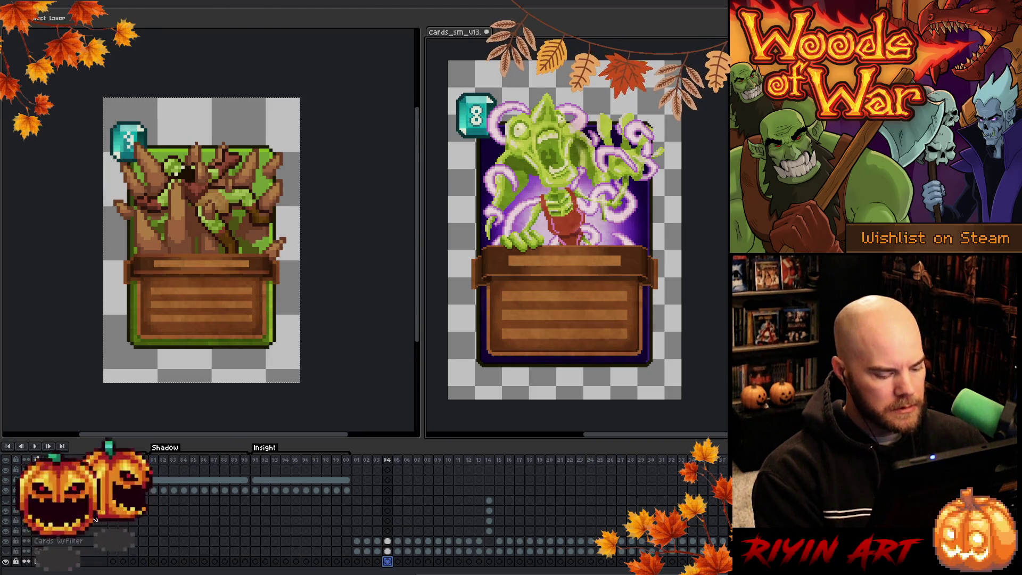
click(614, 374)
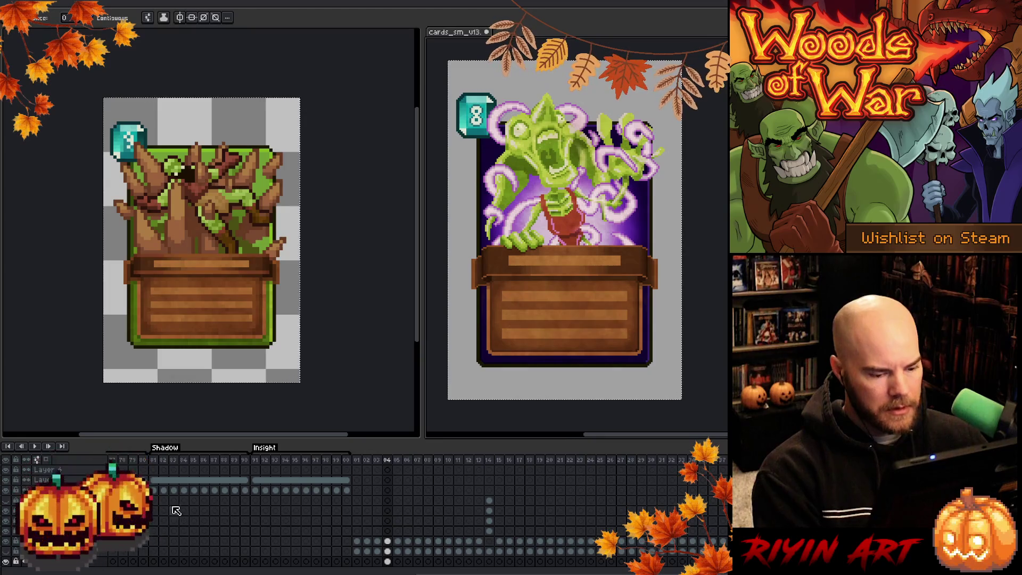
click(544, 380)
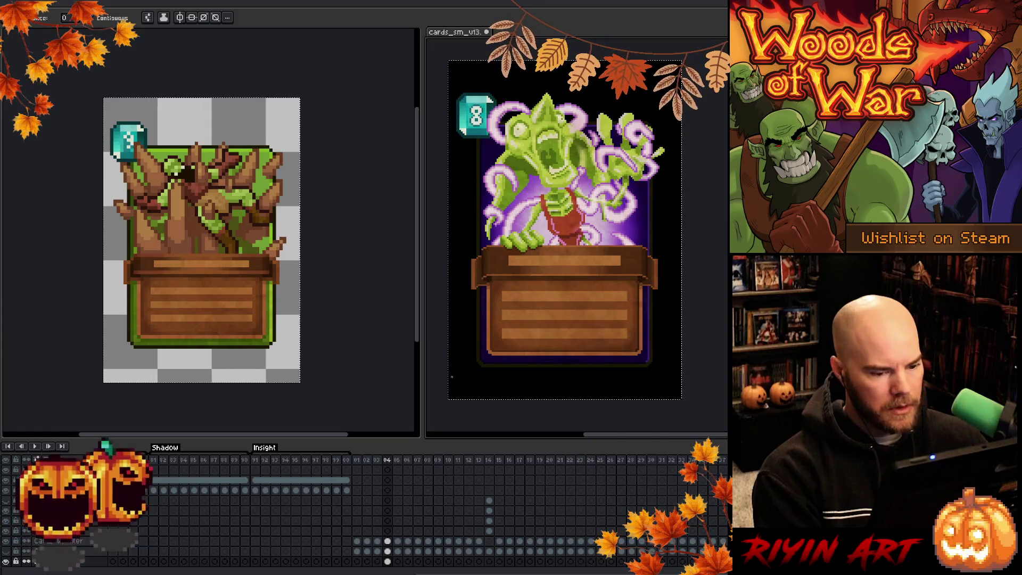
Undo the black fill to keep the grey surround, then show the goblin card frame in the left document.
key(ctrl+z)
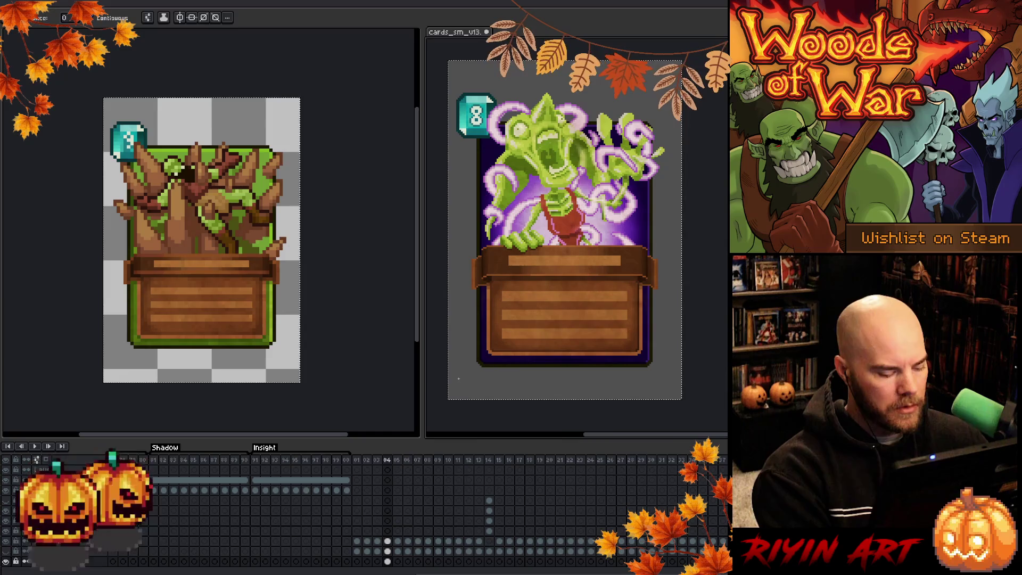
key(ctrl+d)
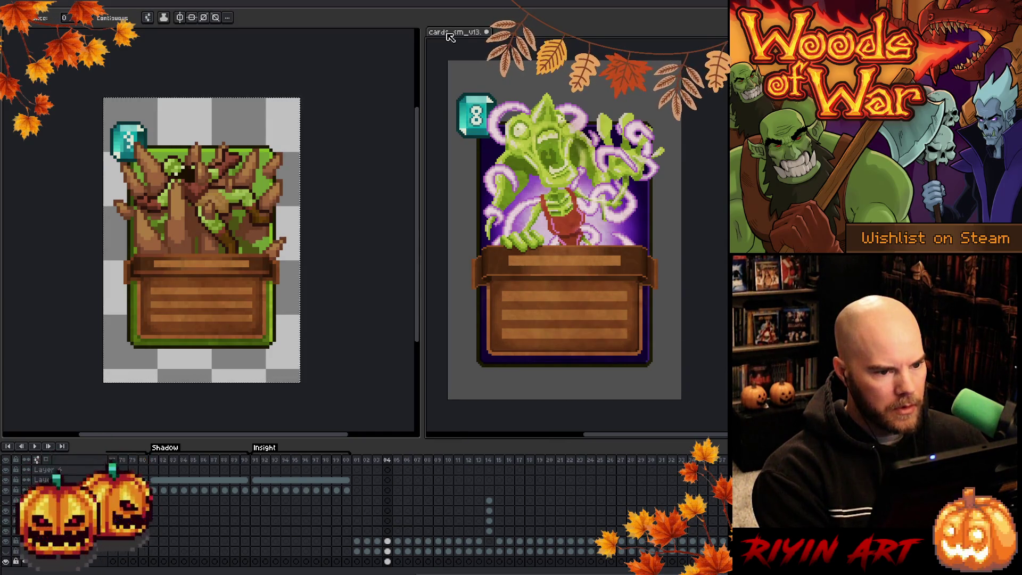
key(ctrl+a)
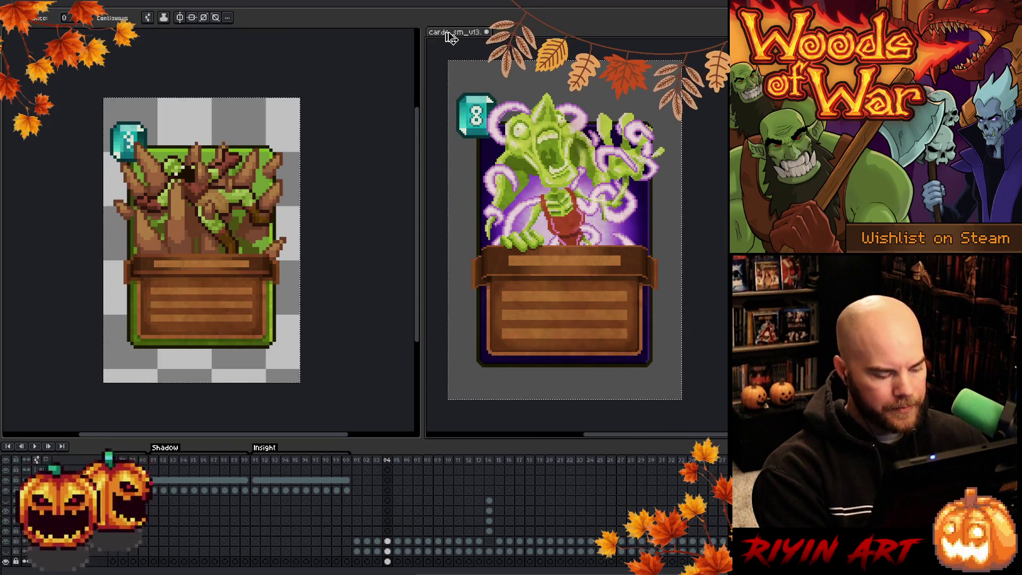
key(ctrl+d)
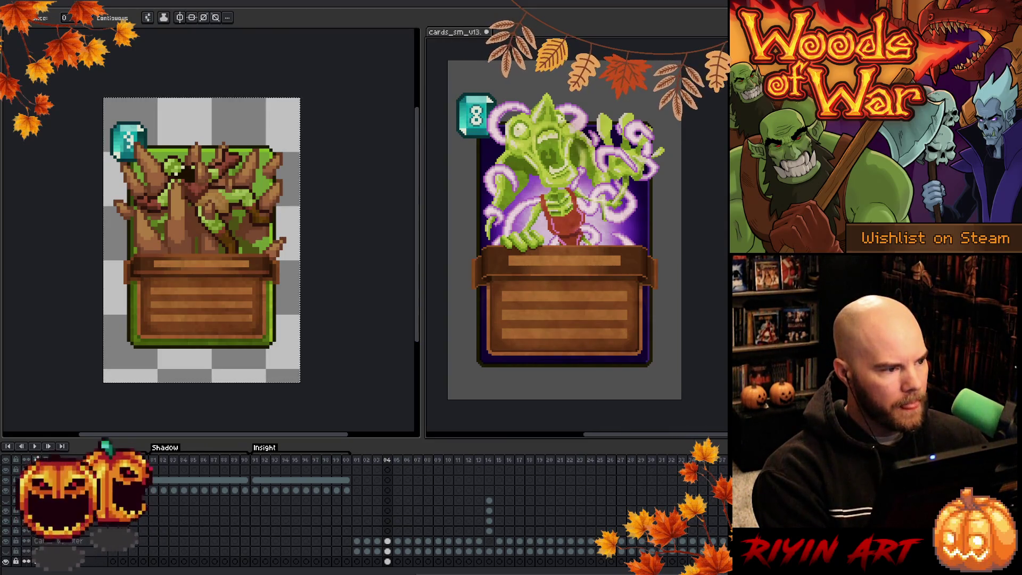
key(ctrl+Tab)
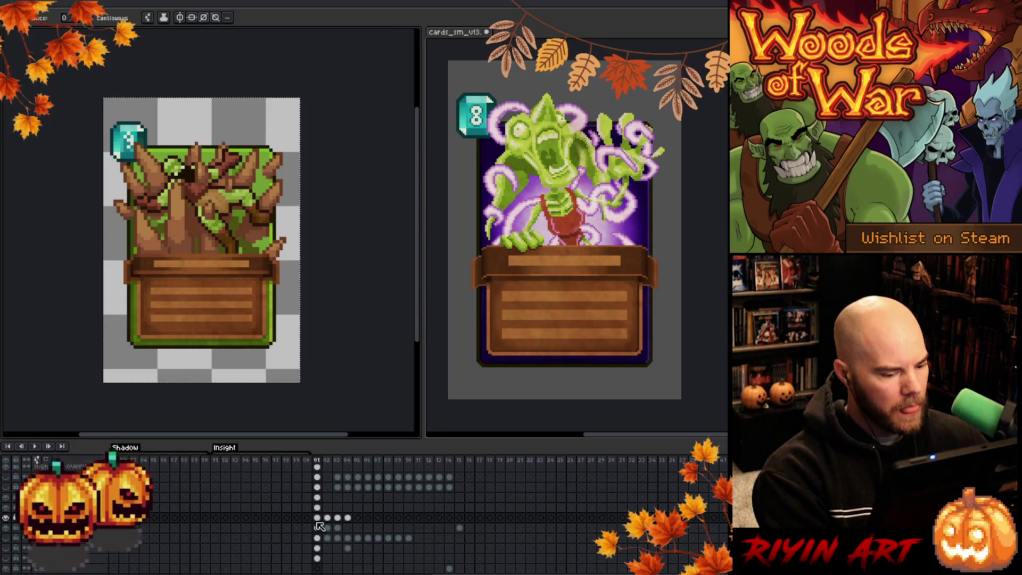
click(348, 549)
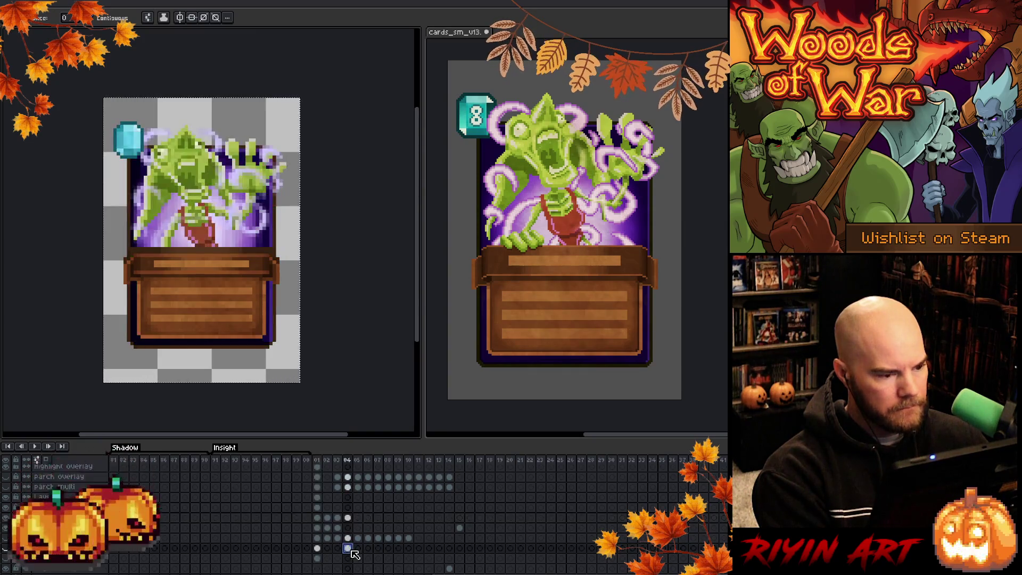
Pick the frame 04 card layer one row lower and try the move and magic-wand tools.
click(349, 559)
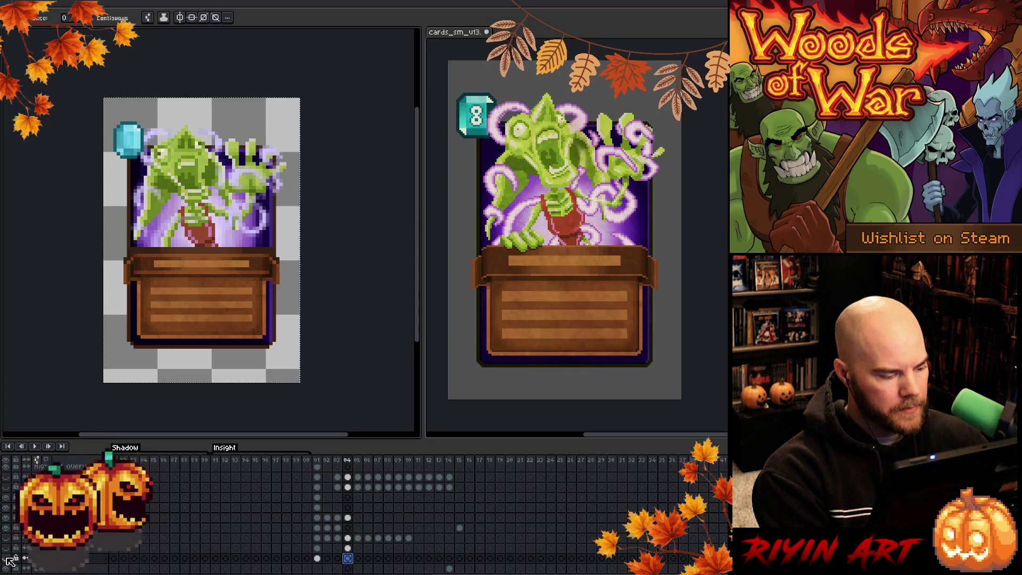
scroll(196, 235, down, 2)
key(v)
key(w)
scroll(195, 236, down, 3)
scroll(205, 245, up, 2)
Select the whole canvas and scale the card down to about 58×84 pixels, then show frame 01.
key(m)
key(ctrl+a)
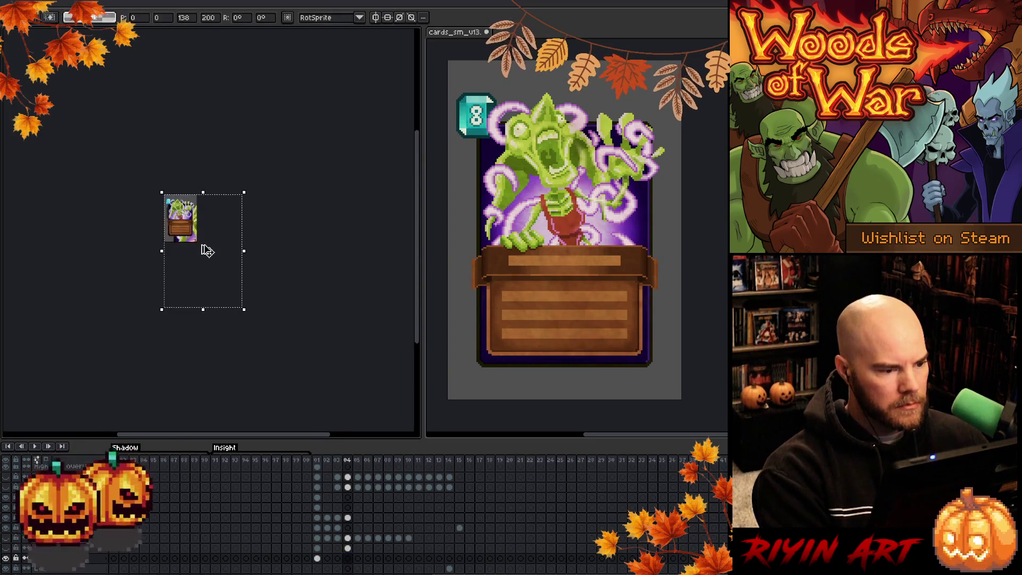
mouse_move(247, 309)
mouse_down()
mouse_move(197, 246)
mouse_move(227, 281)
mouse_up()
scroll(197, 246, up, 3)
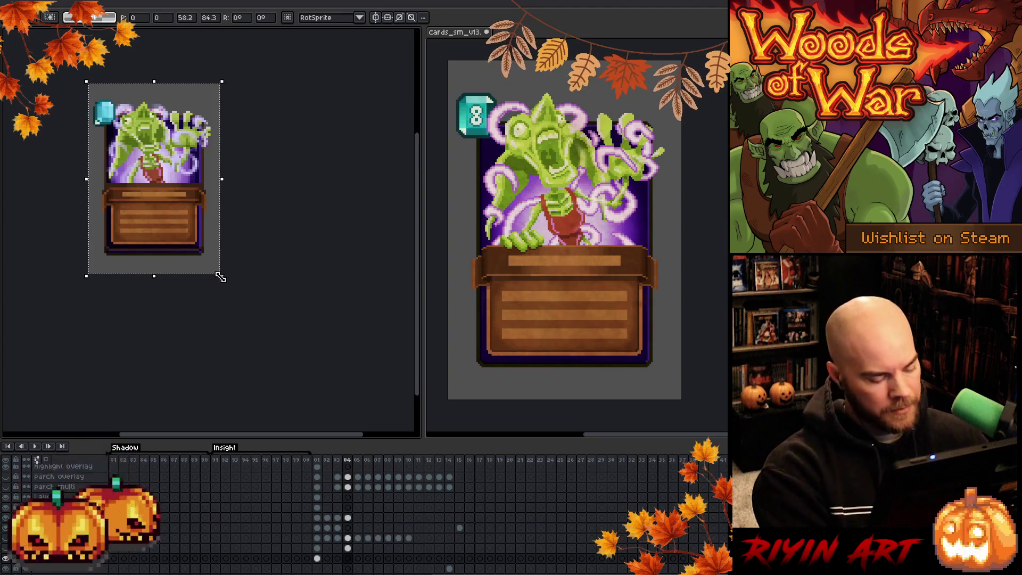
click(220, 276)
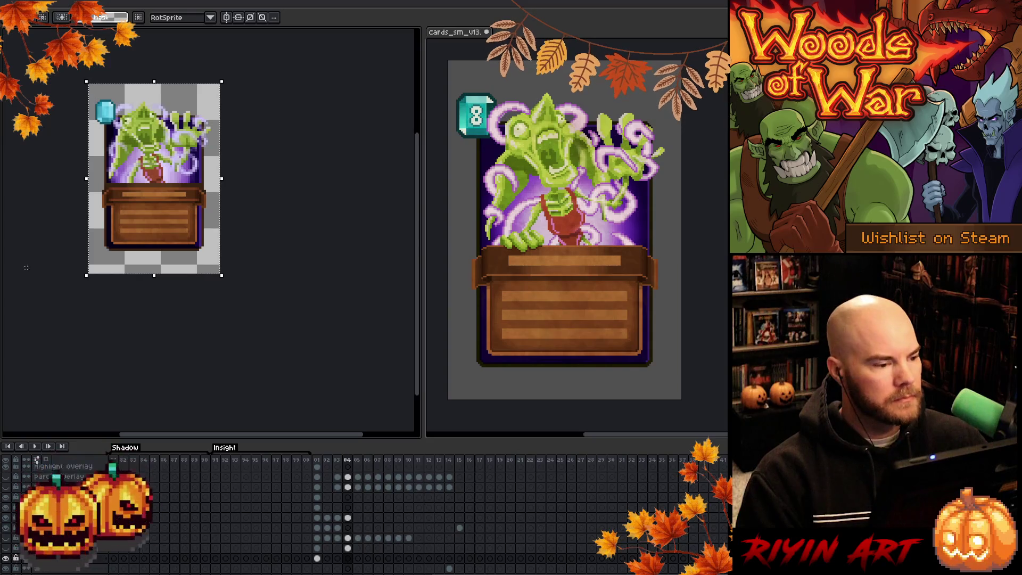
click(319, 459)
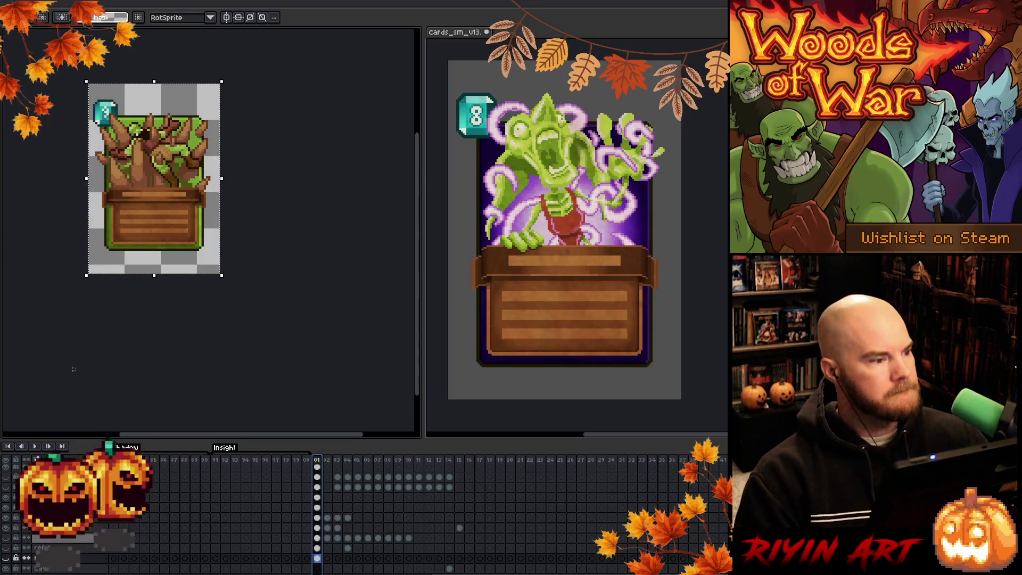
key(ctrl+Tab)
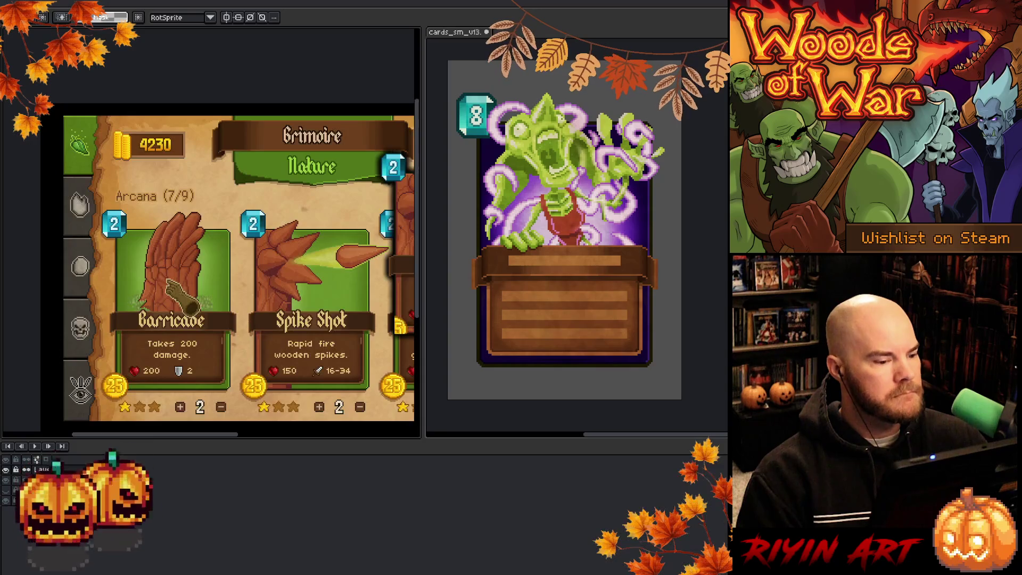
Pan around the Grimoire screenshot to view the Deck column and its left edge.
key(ctrl+a)
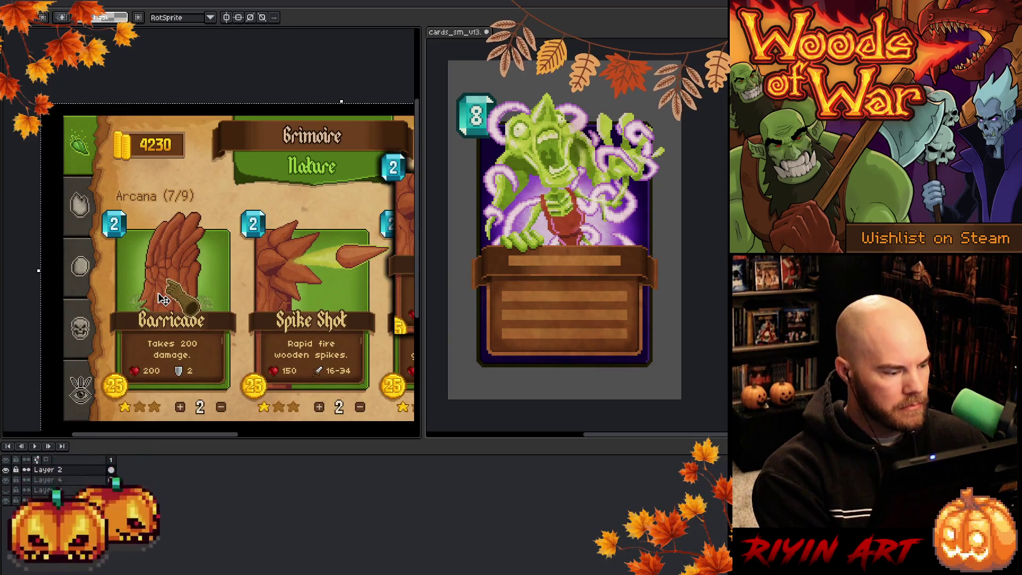
scroll(159, 296, down, 1)
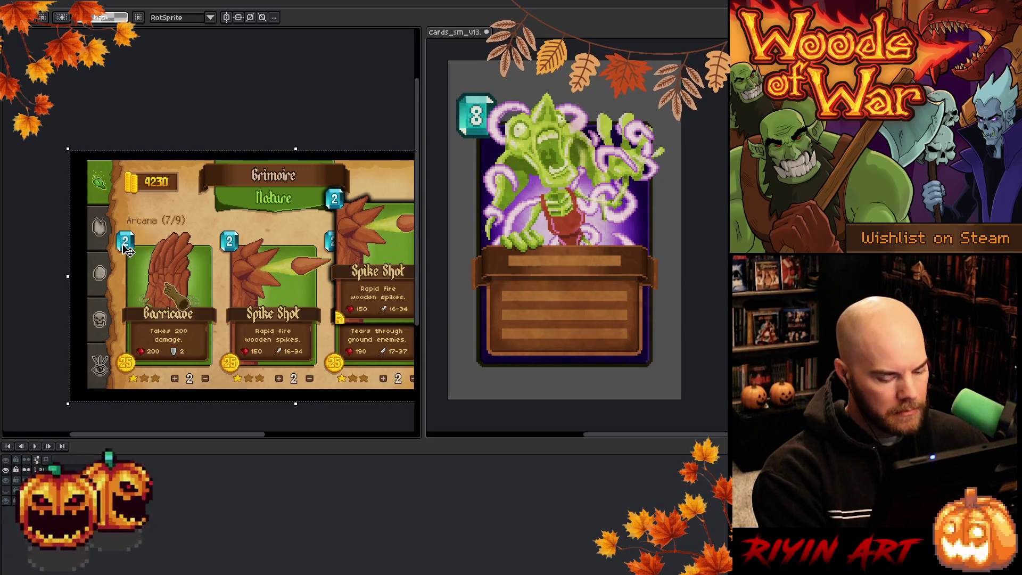
key(ctrl+d)
key(space)
mouse_move(223, 212)
mouse_down()
mouse_move(160, 186)
mouse_move(182, 192)
mouse_up()
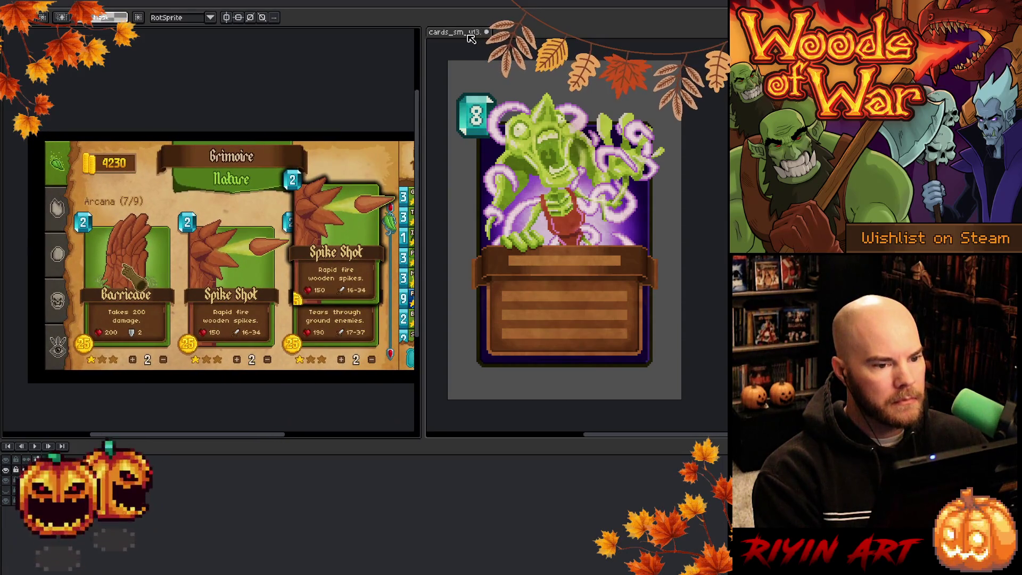
drag(224, 239, 199, 232)
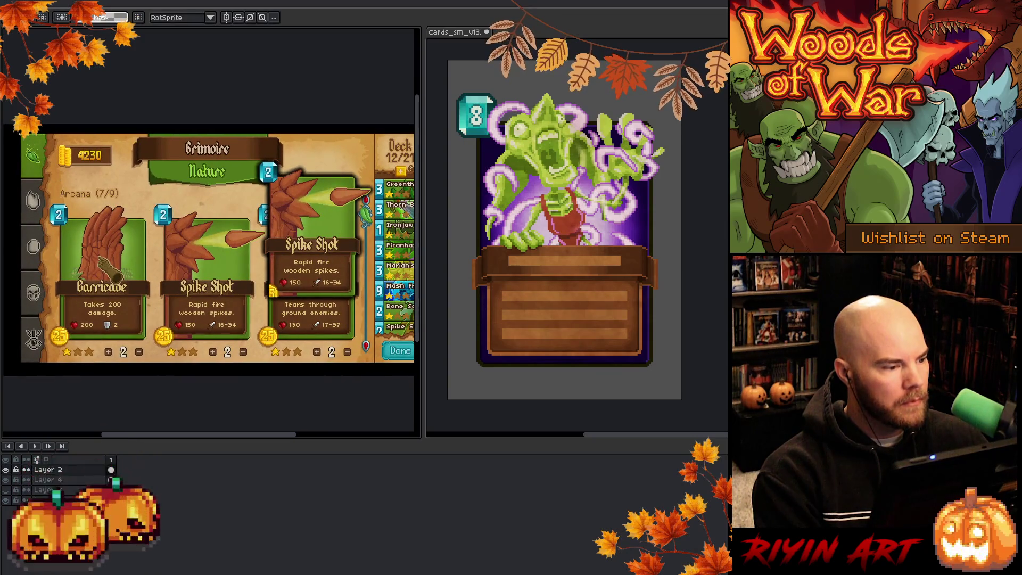
scroll(209, 248, right, 2)
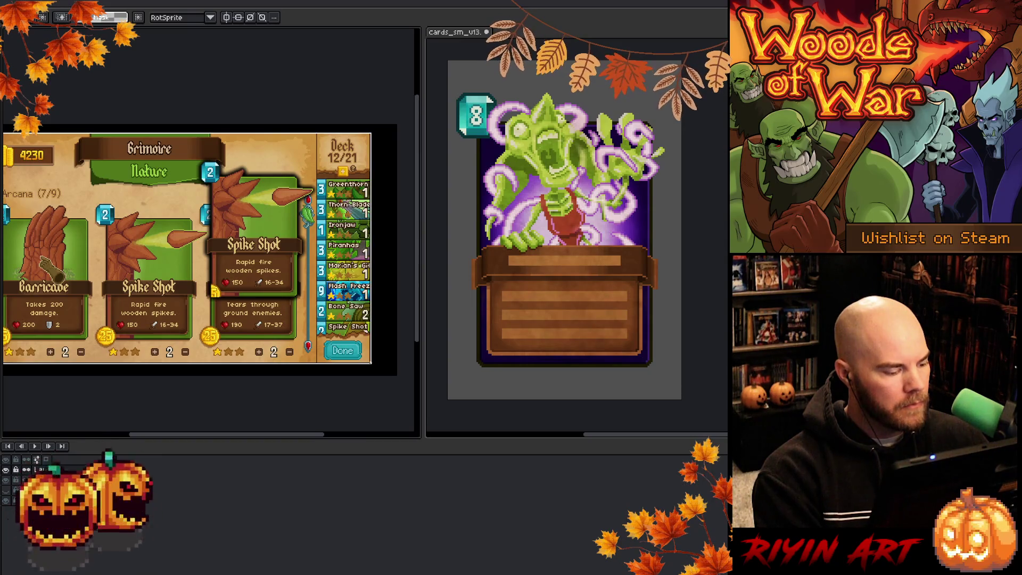
drag(96, 401, 179, 397)
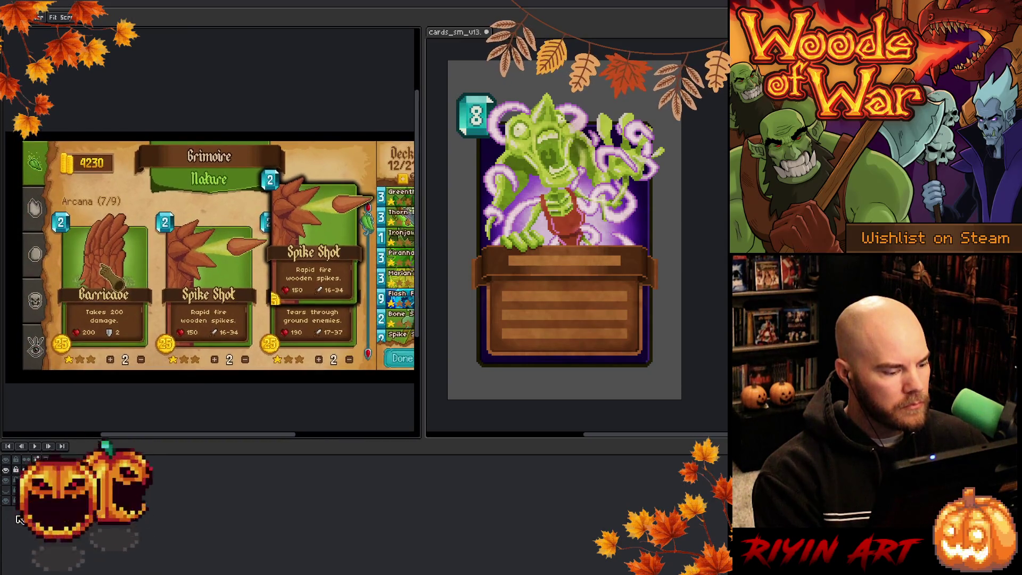
Hide the Spike Shot overlay to reveal Bone Saw and paste the small card near Barricade.
click(5, 469)
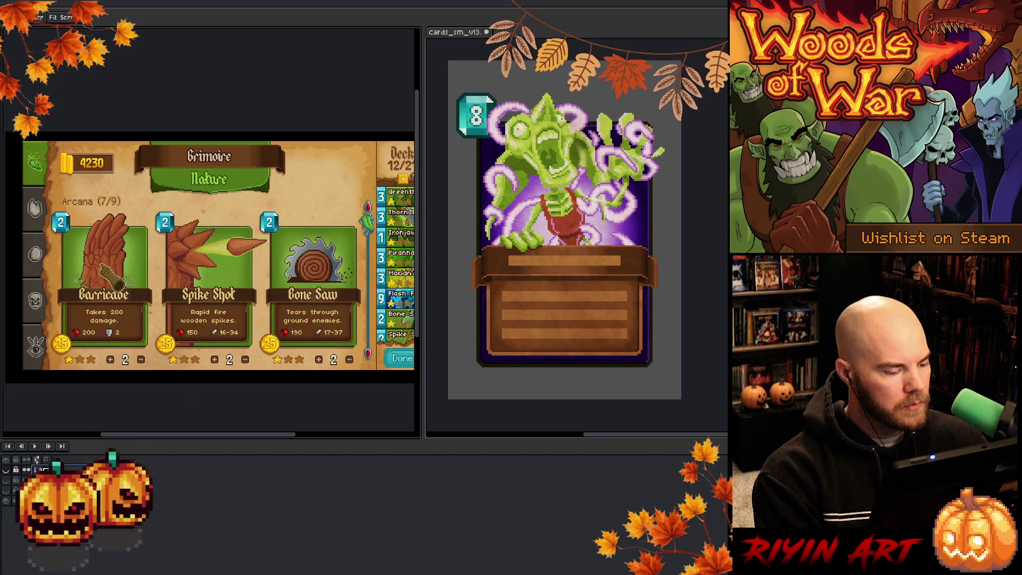
key(Return)
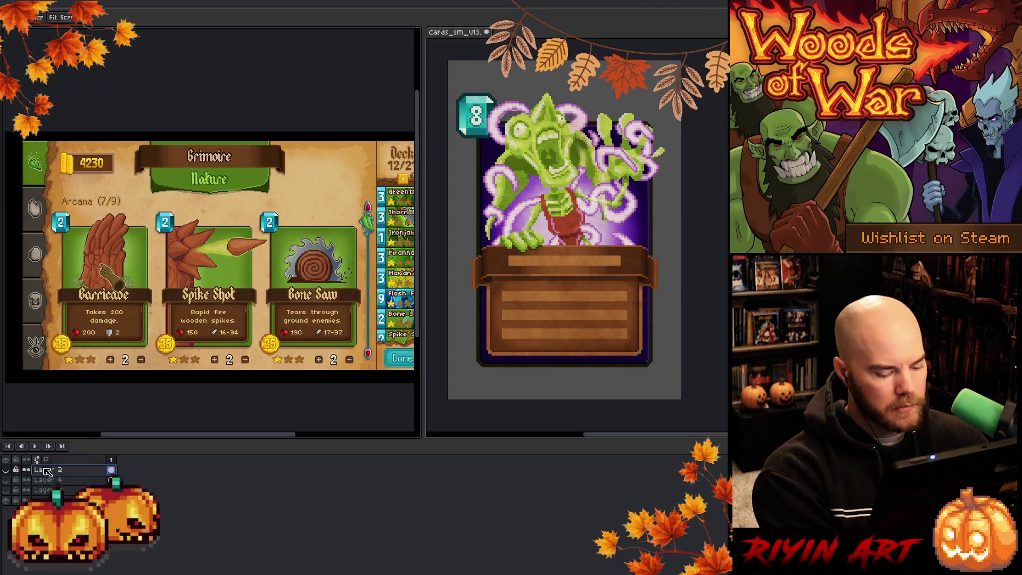
key(ctrl+v)
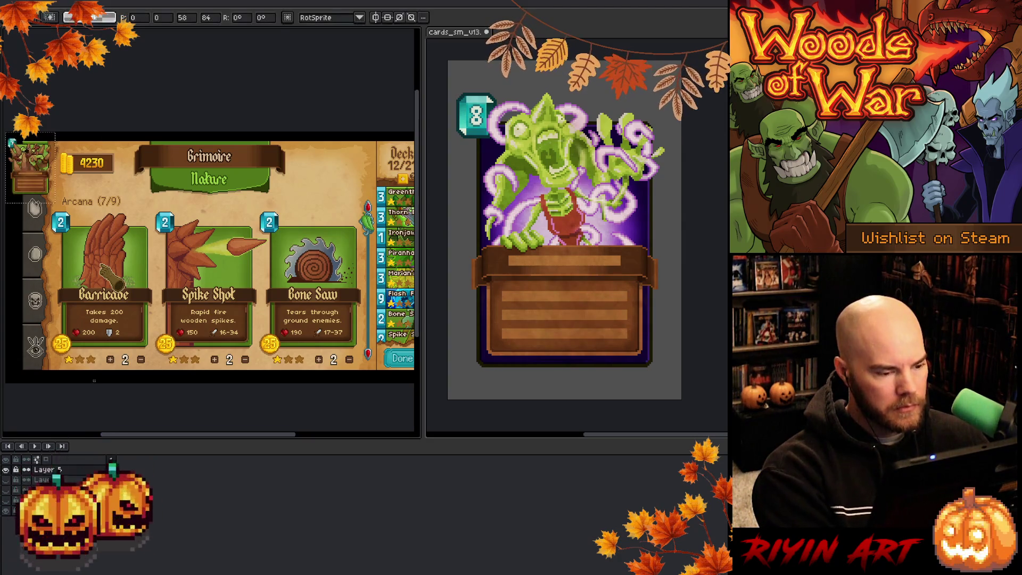
mouse_move(47, 175)
mouse_down()
mouse_move(122, 309)
mouse_move(181, 378)
mouse_move(170, 376)
mouse_up()
key(Return)
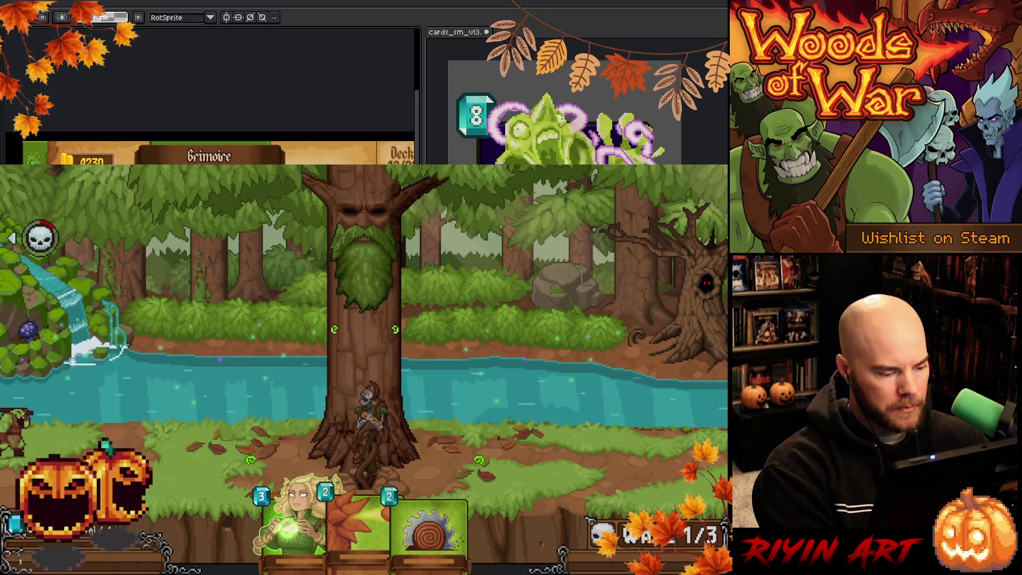
key(ctrl+a)
Position the pasted forest battle image, then paste it again and nudge it slightly down-right.
drag(207, 256, 115, 114)
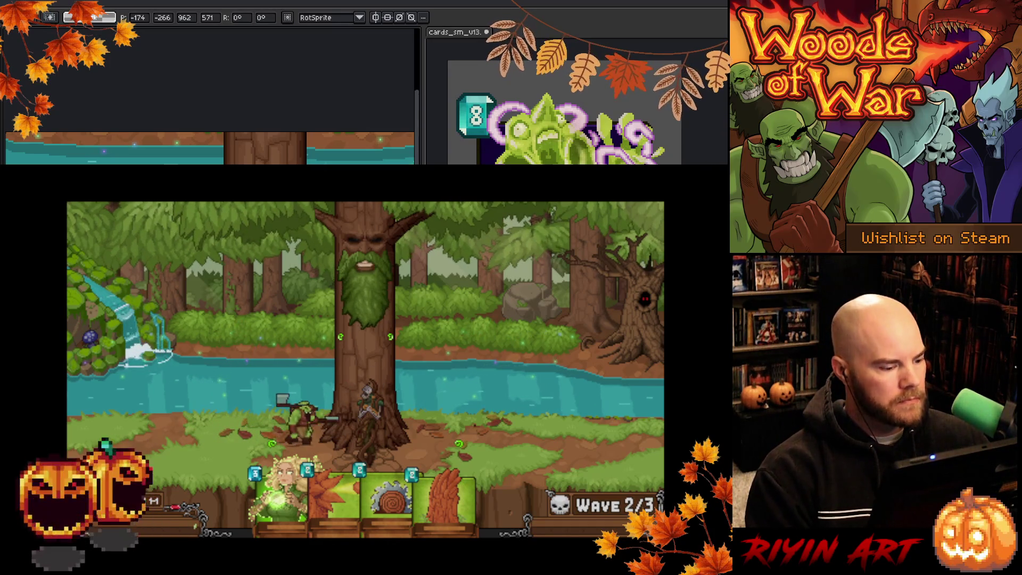
key(Return)
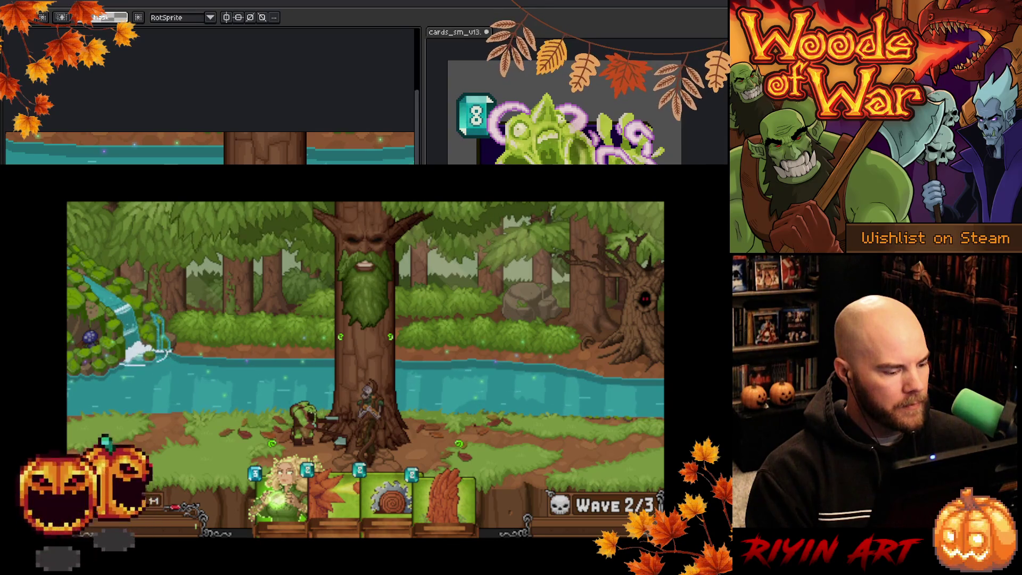
key(ctrl+v)
drag(199, 89, 201, 90)
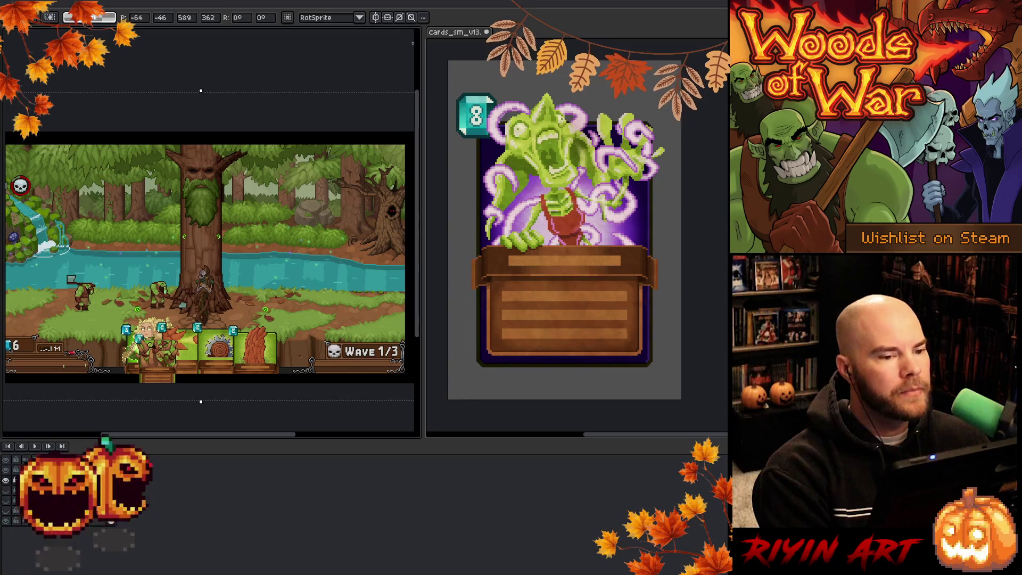
Return to a single editor on the game screenshot and commit the treant card in the card bar.
mouse_move(442, 33)
mouse_down()
mouse_move(442, 16)
mouse_move(32, 27)
mouse_up()
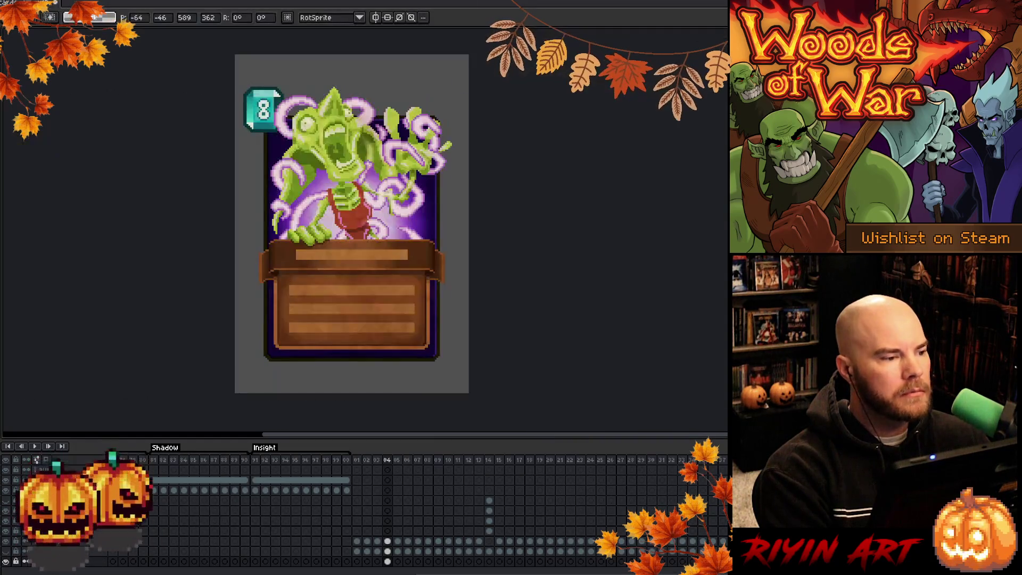
key(ctrl+Tab)
scroll(417, 250, up, 3)
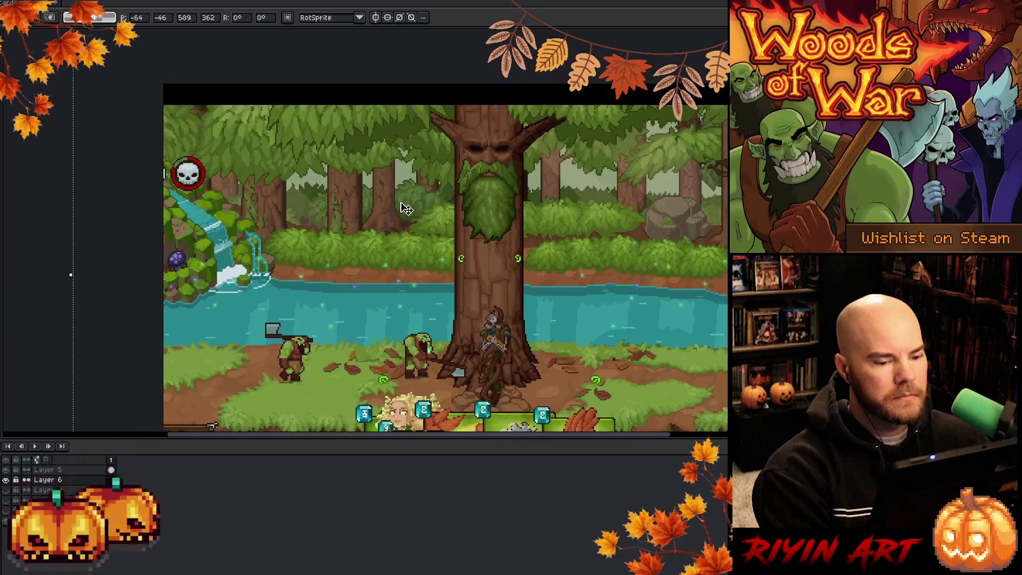
mouse_move(418, 249)
mouse_down()
mouse_move(322, 225)
mouse_move(376, 227)
mouse_move(353, 202)
mouse_move(346, 215)
mouse_up()
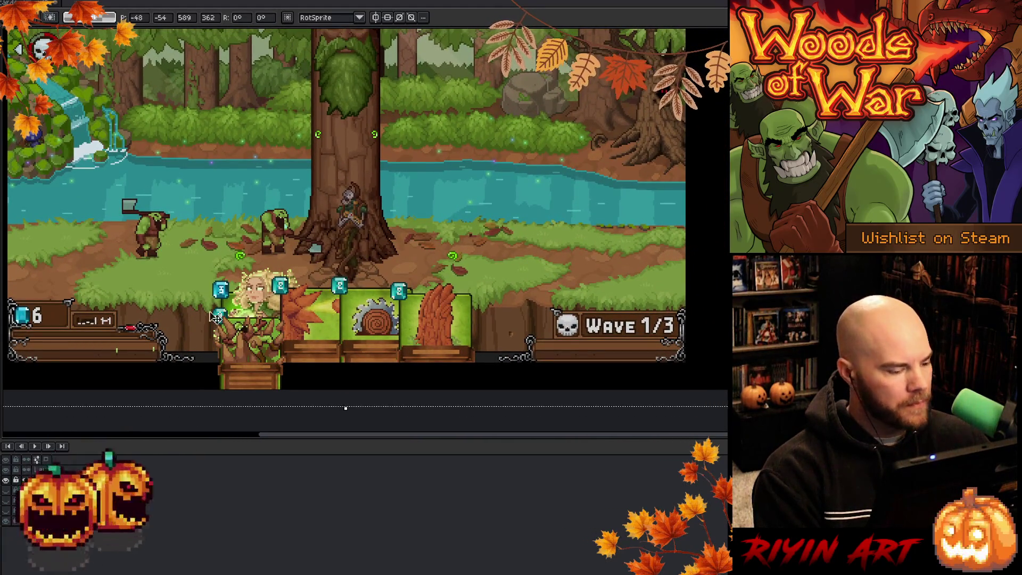
key(Return)
drag(346, 215, 325, 248)
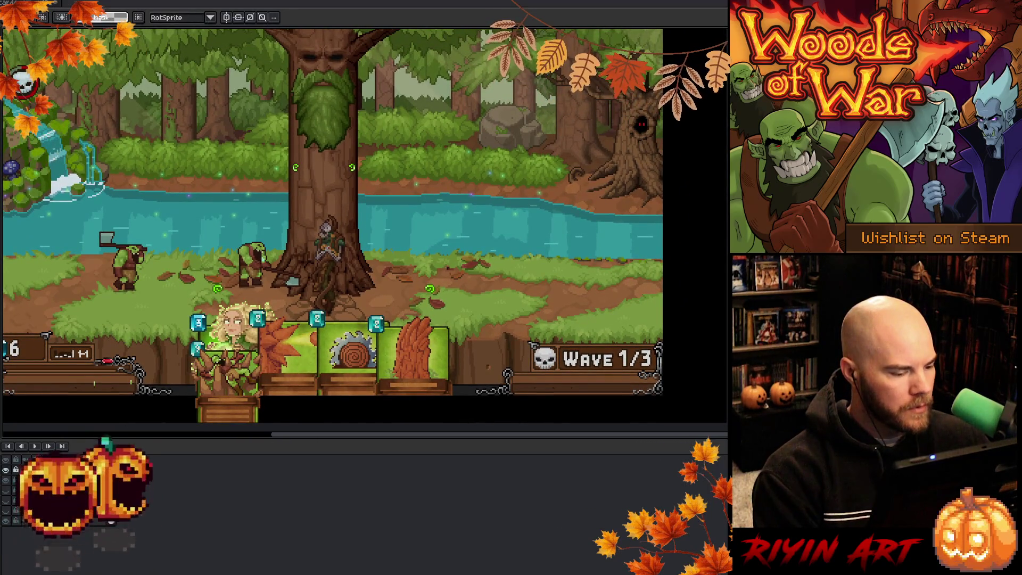
Drag the treant card layer onto the fourth card slot and nudge it slightly right.
drag(236, 404, 418, 377)
key(Right)
key(Right)
key(Right)
key(Left)
key(Left)
key(Left)
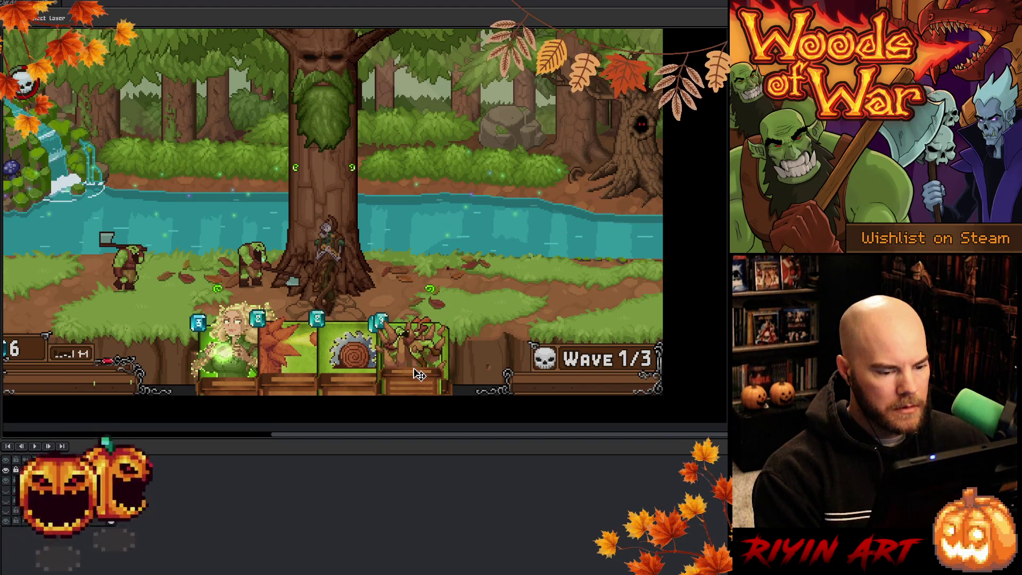
mouse_move(419, 374)
mouse_down()
mouse_move(293, 367)
mouse_move(453, 366)
mouse_move(417, 373)
mouse_up()
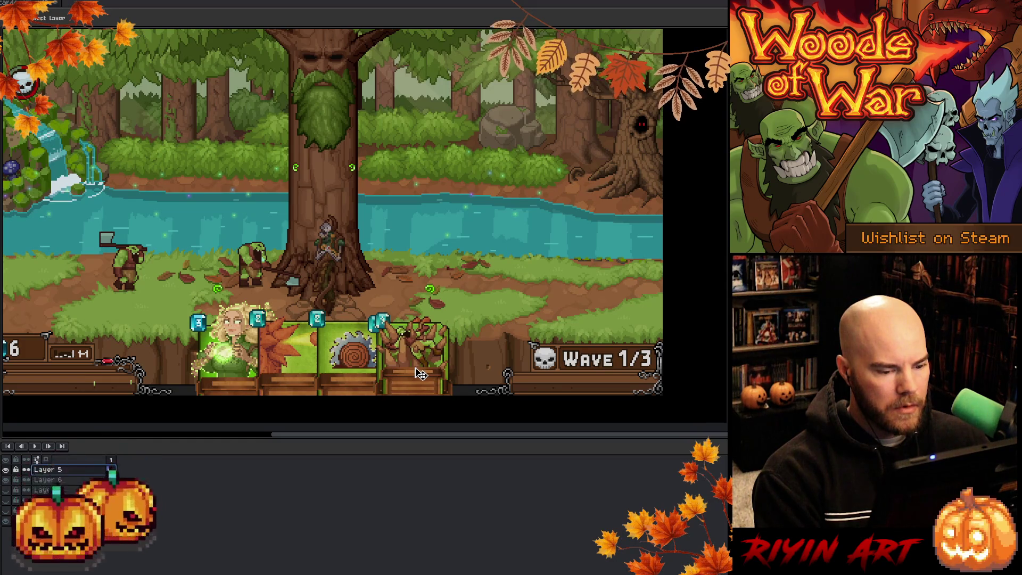
mouse_move(420, 374)
mouse_down()
mouse_move(431, 376)
mouse_move(421, 377)
mouse_move(426, 299)
mouse_move(420, 384)
mouse_move(436, 376)
mouse_up()
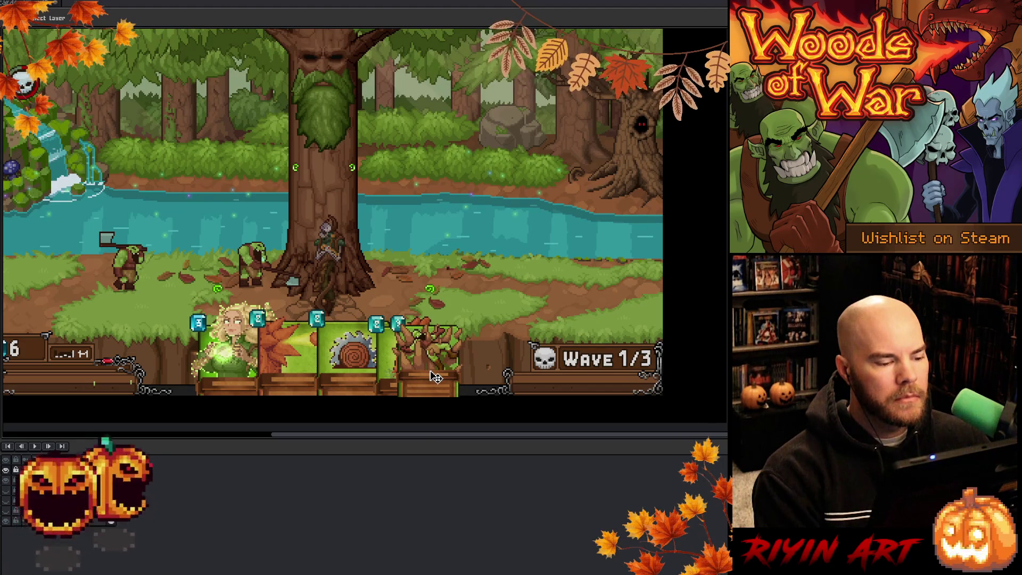
Raise the treant card above the card bar, fine-tuning its position by single pixels.
drag(436, 376, 432, 355)
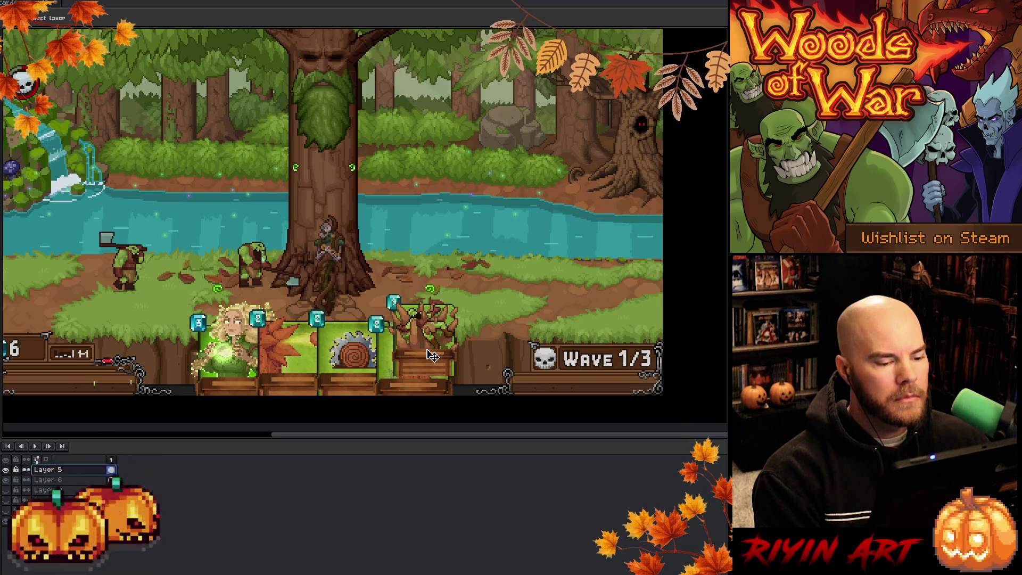
scroll(432, 357, up, 1)
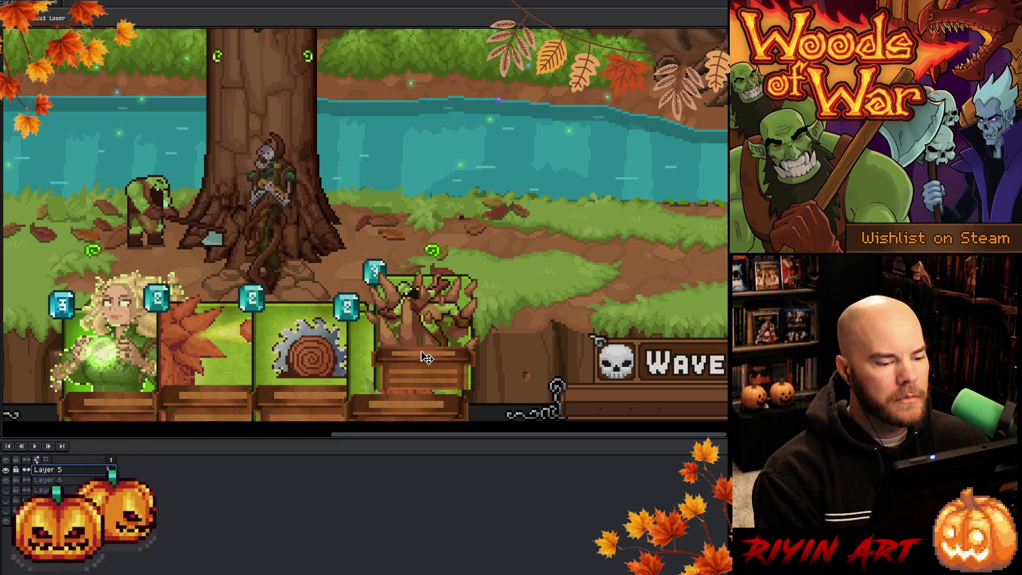
key(ctrl+z)
key(ctrl+z)
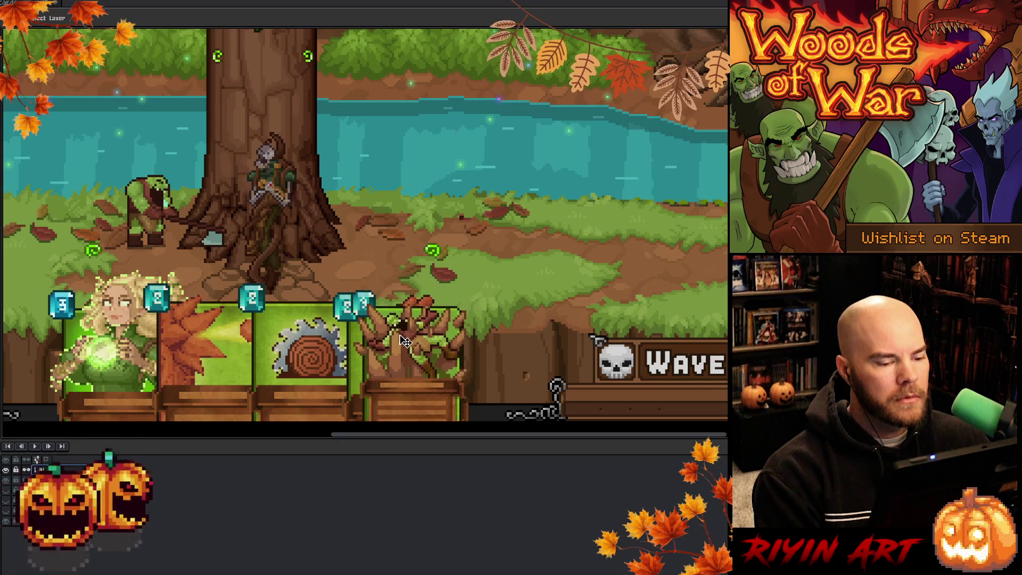
scroll(389, 343, up, 1)
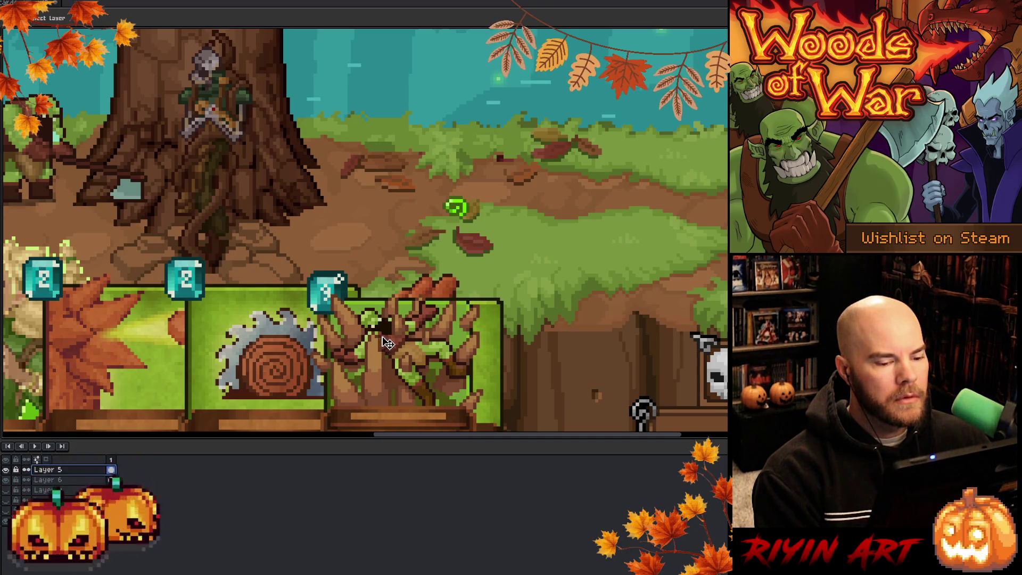
scroll(445, 262, down, 2)
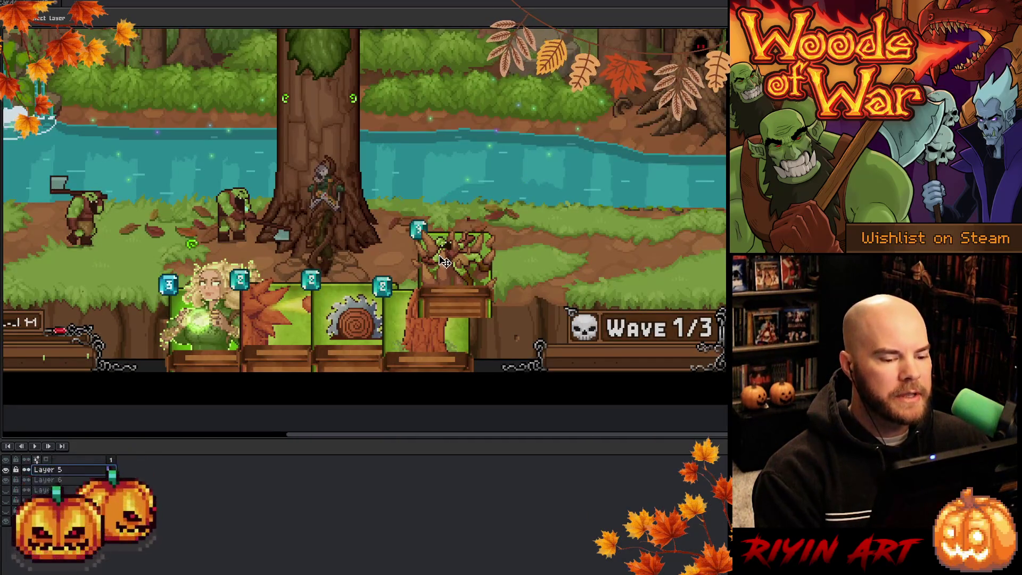
mouse_move(439, 335)
mouse_down()
mouse_move(421, 354)
mouse_move(426, 338)
mouse_move(403, 342)
mouse_move(421, 342)
mouse_up()
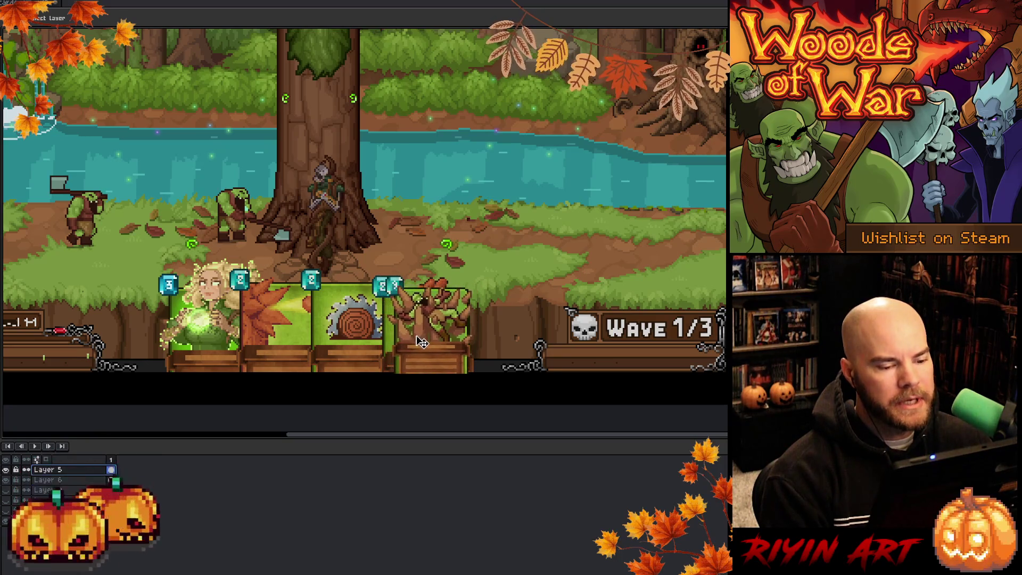
scroll(421, 342, up, 3)
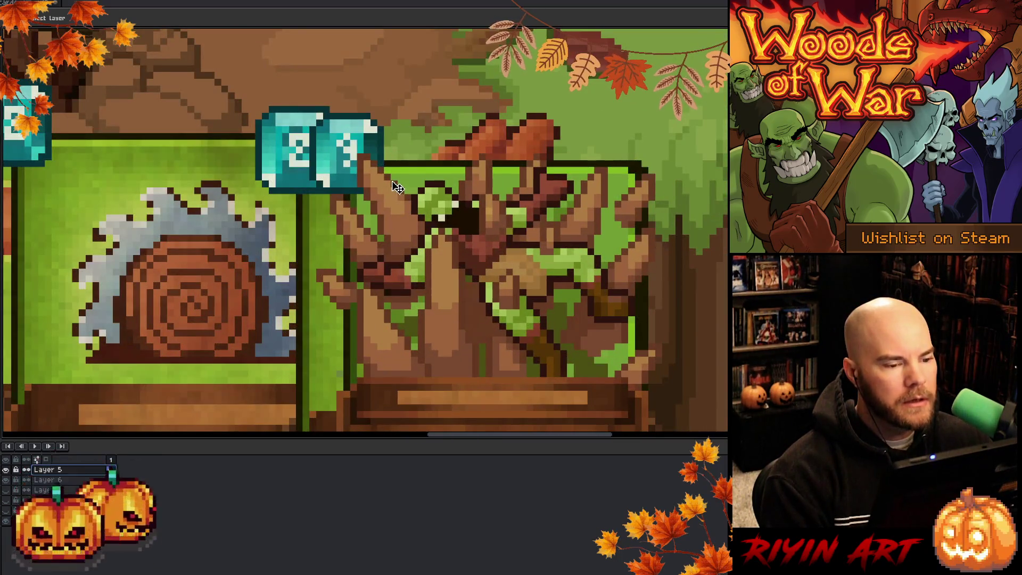
drag(397, 187, 405, 186)
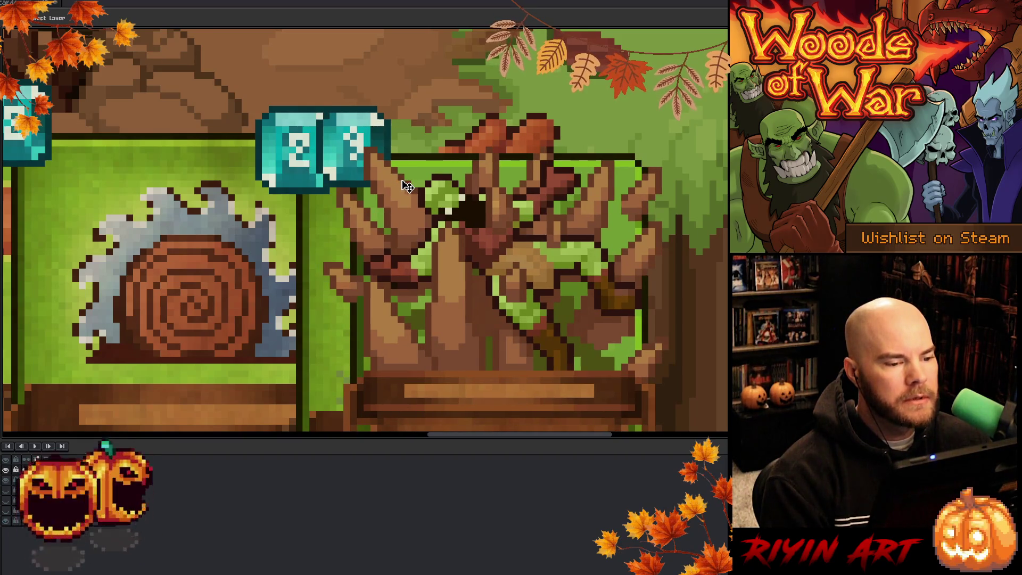
drag(404, 185, 405, 186)
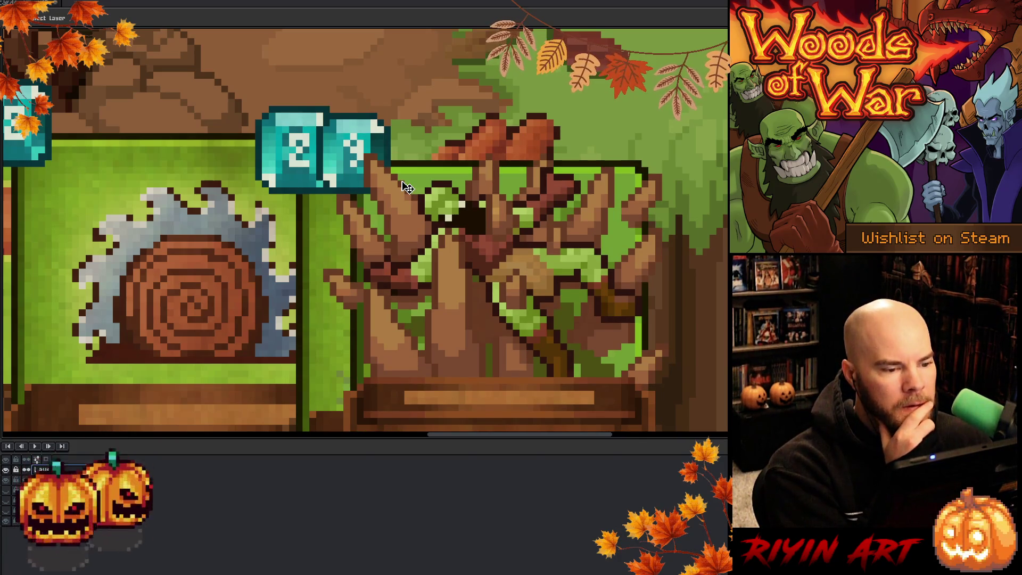
Slide the treant card left over the saw card, then right past the log card.
scroll(421, 238, down, 5)
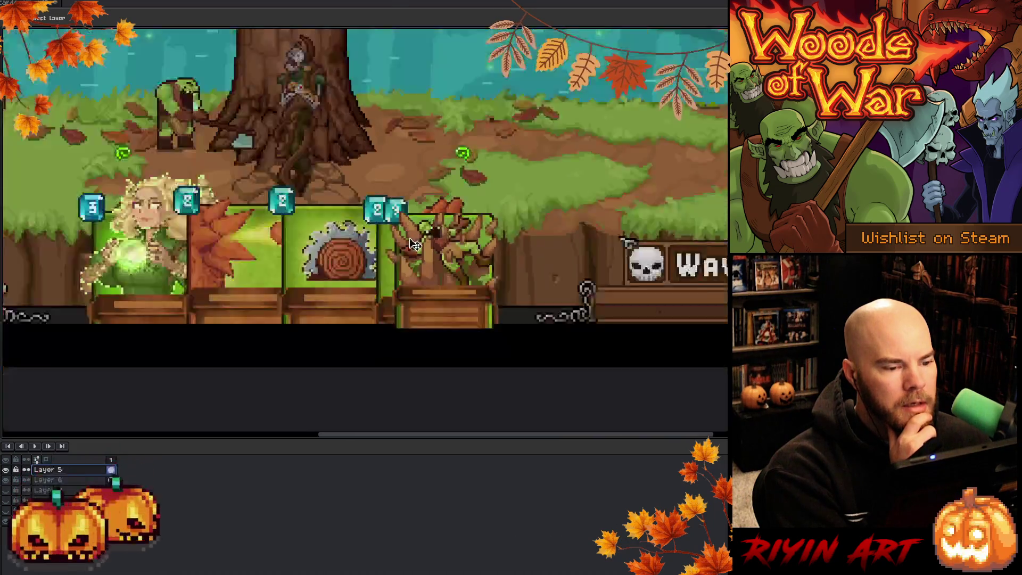
scroll(375, 210, up, 1)
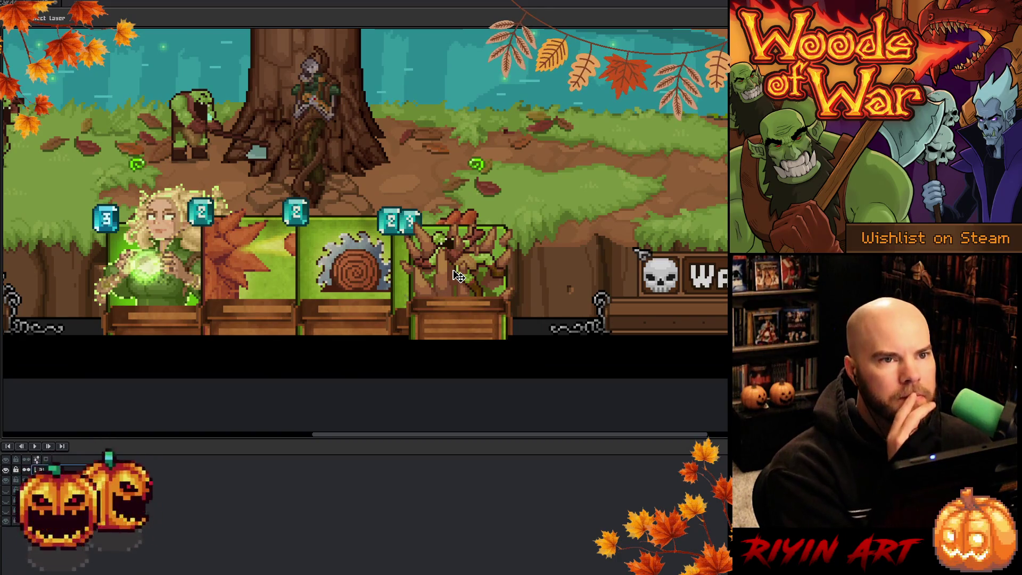
scroll(403, 252, down, 1)
mouse_move(452, 266)
mouse_down()
mouse_move(340, 265)
mouse_move(382, 272)
mouse_up()
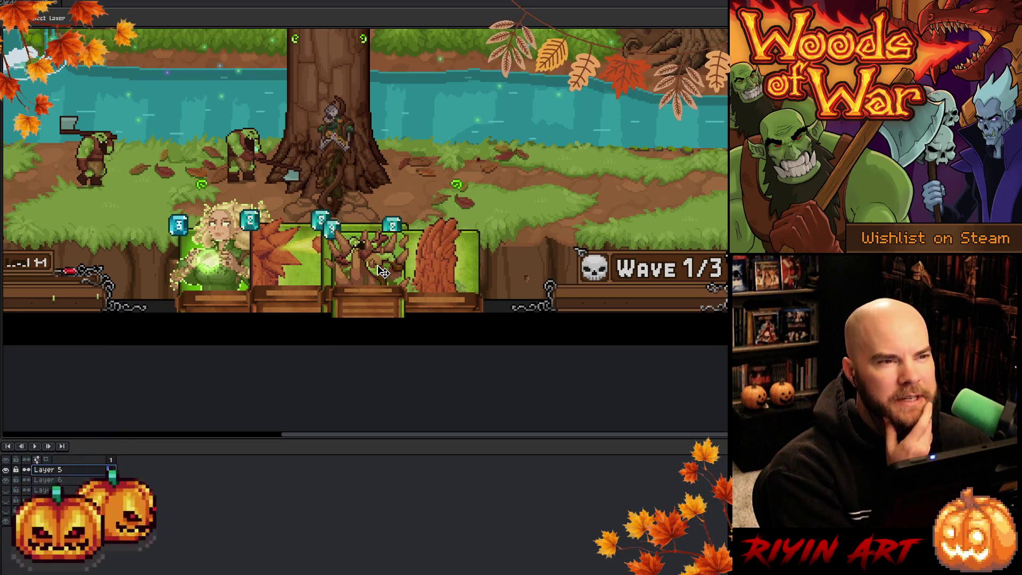
mouse_move(382, 271)
mouse_down()
mouse_move(468, 266)
mouse_move(455, 278)
mouse_move(543, 241)
mouse_move(447, 163)
mouse_move(451, 171)
mouse_up()
Try several rectangular selections around the fourth card, clearing each with Ctrl+D.
scroll(457, 172, up, 2)
scroll(471, 175, down, 1)
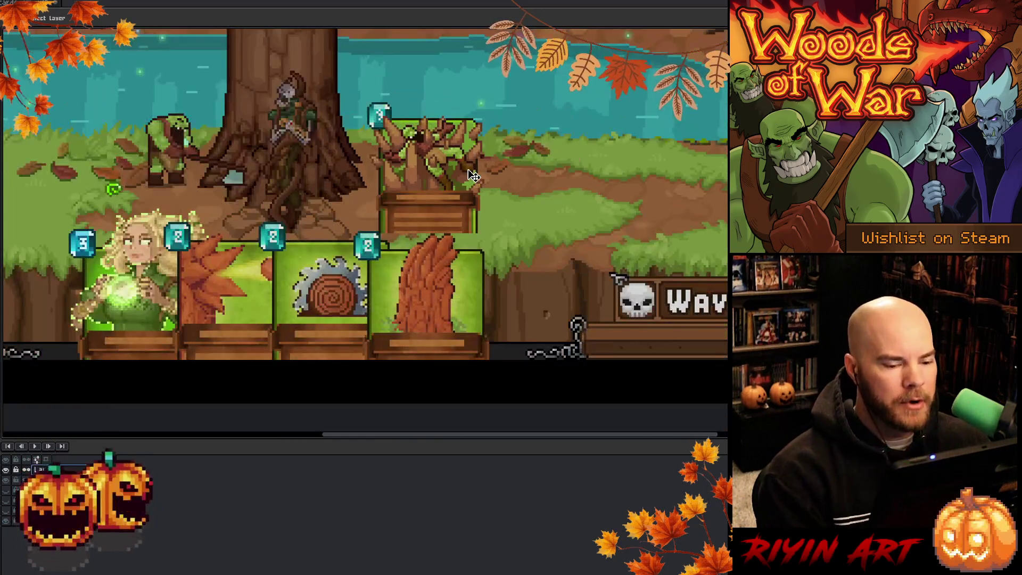
drag(477, 213, 482, 231)
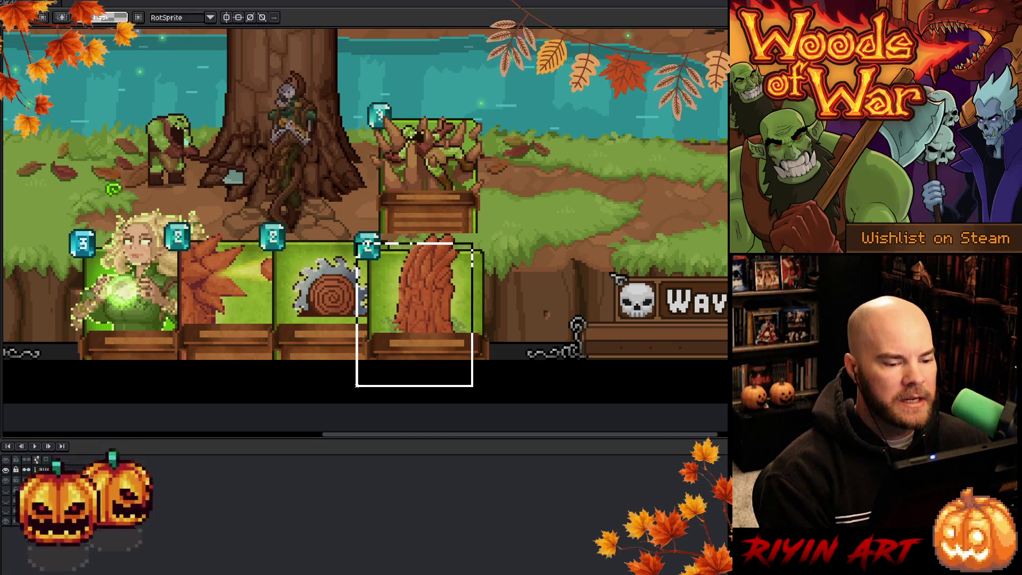
drag(370, 381, 365, 383)
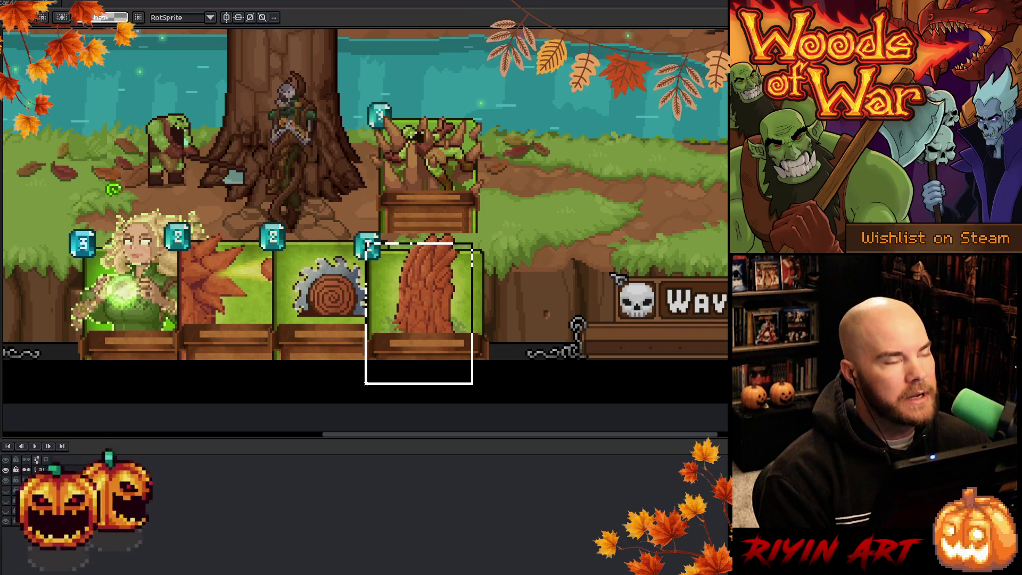
key(ctrl+d)
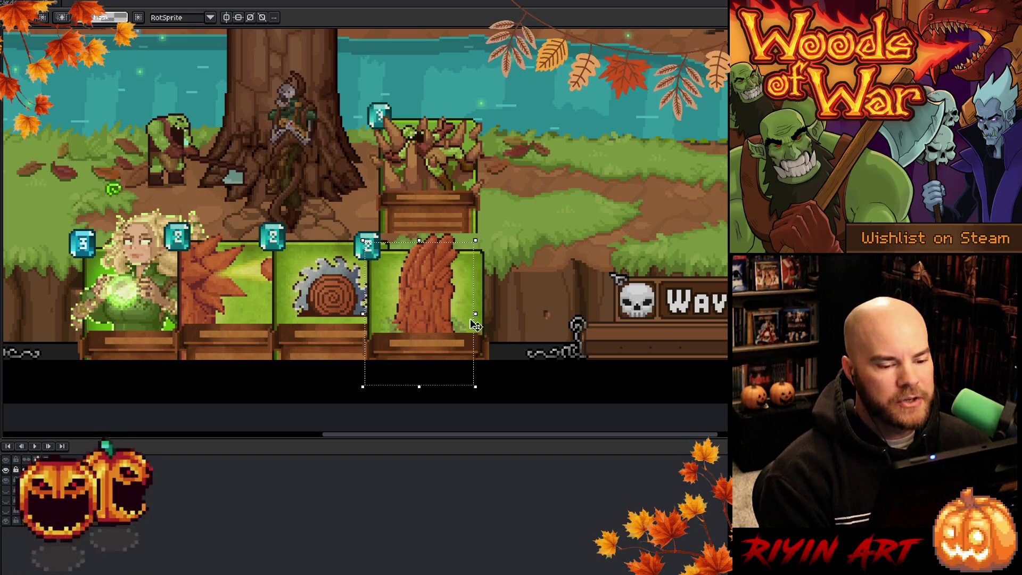
drag(482, 248, 367, 372)
key(ctrl+d)
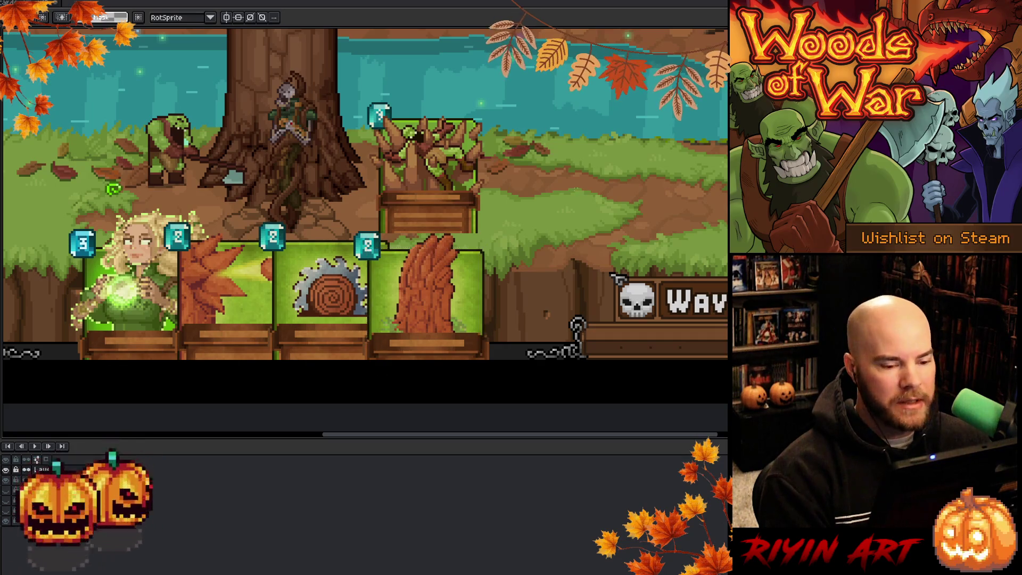
mouse_move(353, 232)
mouse_down()
mouse_move(417, 317)
mouse_move(486, 371)
mouse_up()
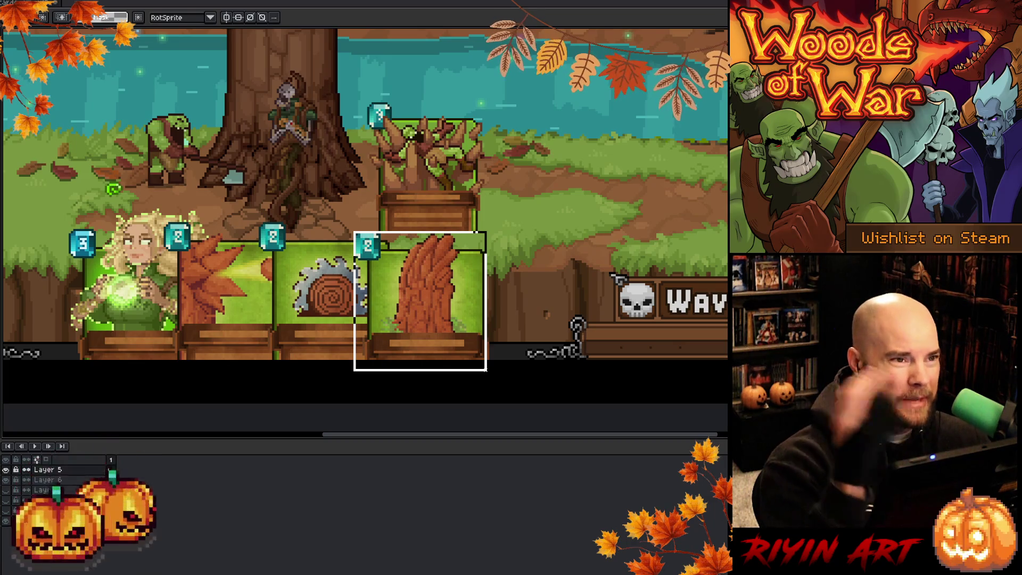
key(ctrl+d)
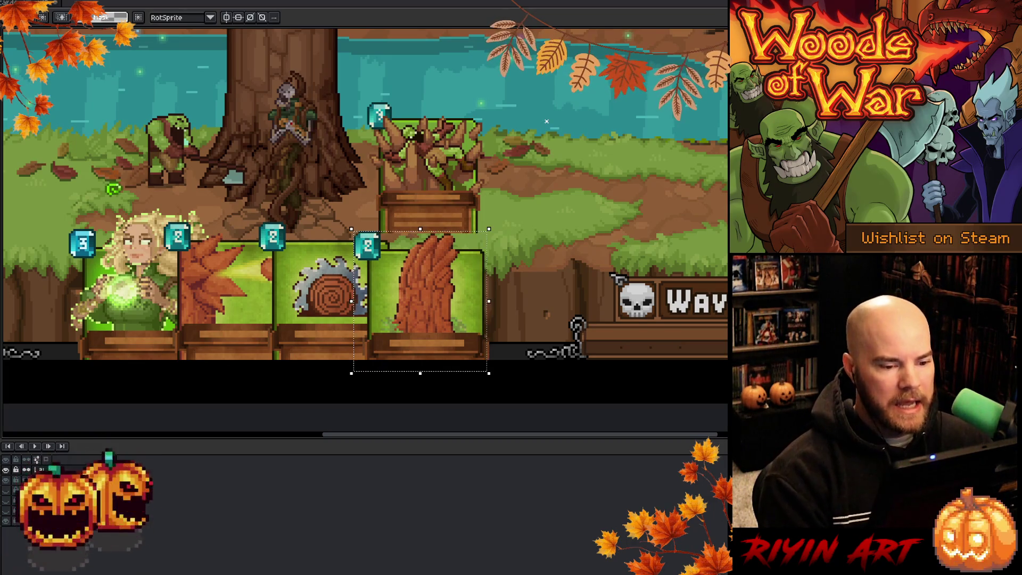
Select the raised treant card, deselect, and drag it up above the card row.
mouse_move(488, 234)
mouse_down()
mouse_move(401, 107)
mouse_move(366, 105)
mouse_up()
drag(365, 228, 362, 238)
key(ctrl+d)
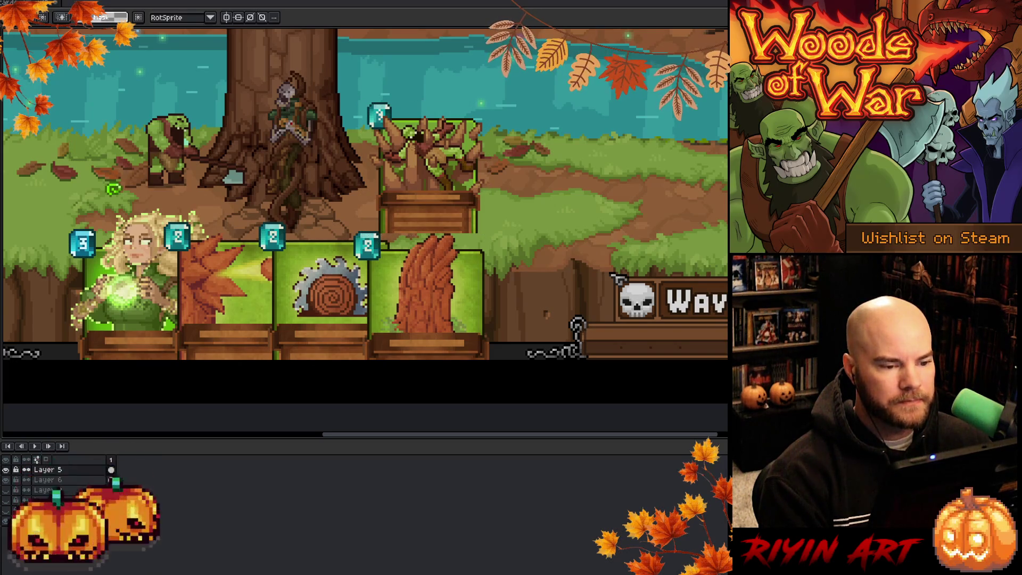
scroll(425, 174, down, 1)
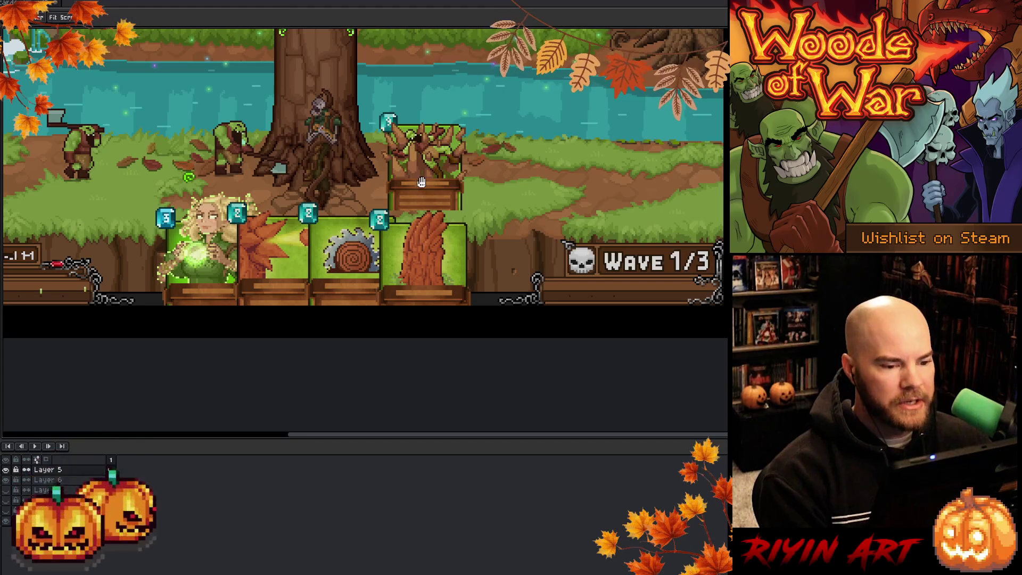
mouse_move(425, 175)
mouse_down()
mouse_move(427, 269)
mouse_move(434, 145)
mouse_up()
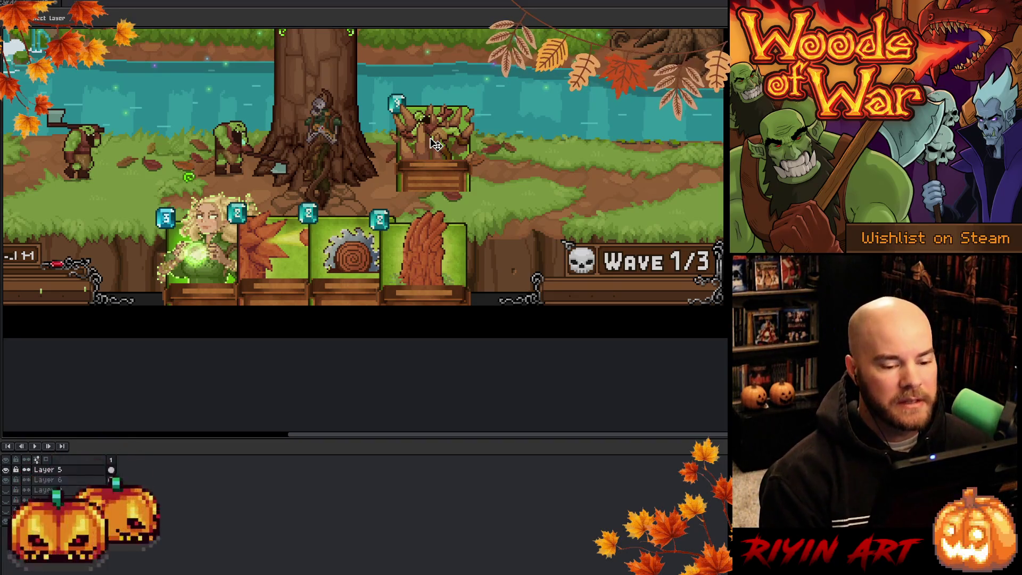
scroll(434, 143, down, 2)
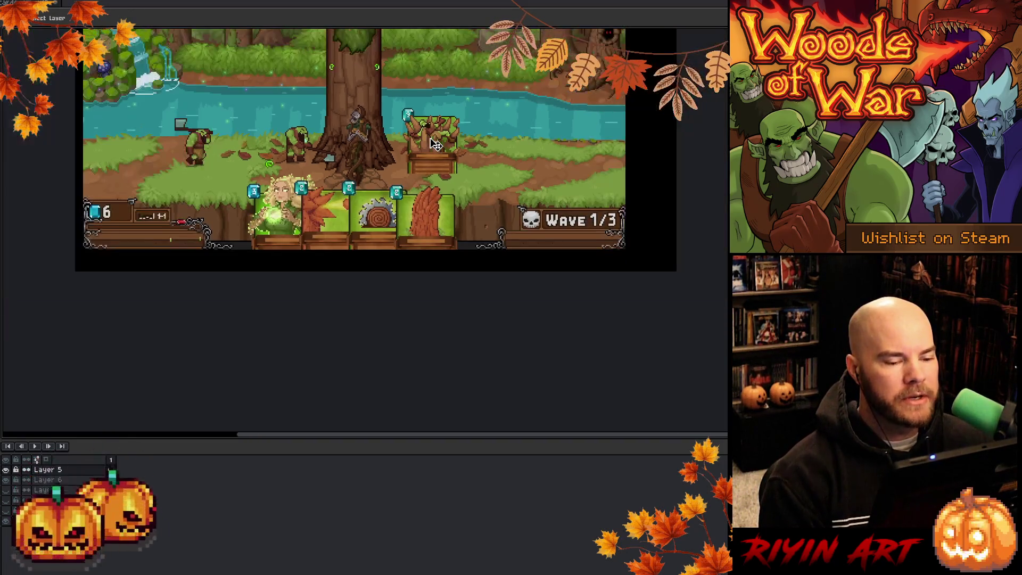
scroll(373, 180, up, 1)
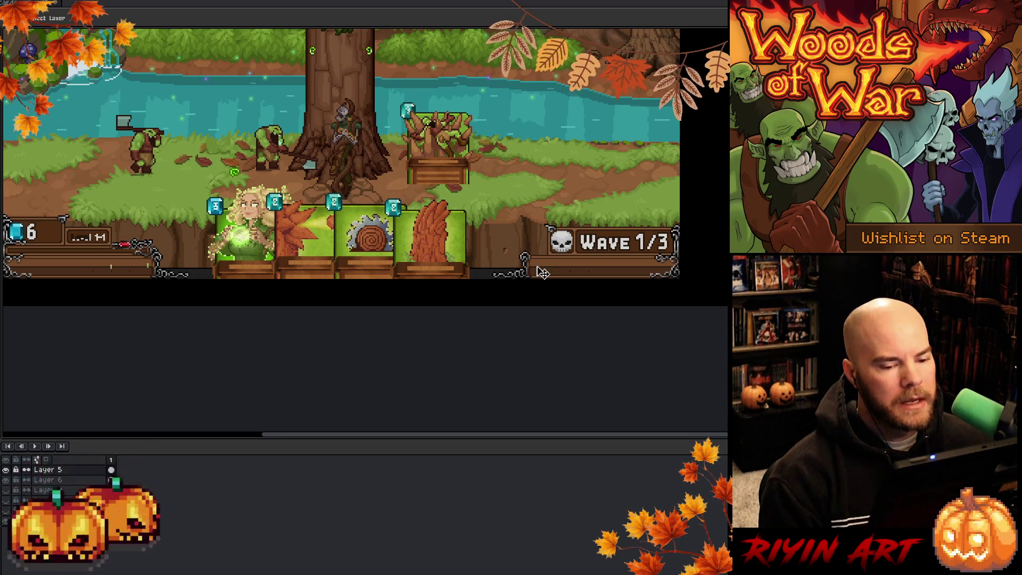
Select the Wave 1/3 banner with the marquee and shift the selection left.
key(m)
mouse_move(691, 216)
mouse_down()
mouse_move(490, 303)
mouse_move(472, 292)
mouse_move(482, 293)
mouse_up()
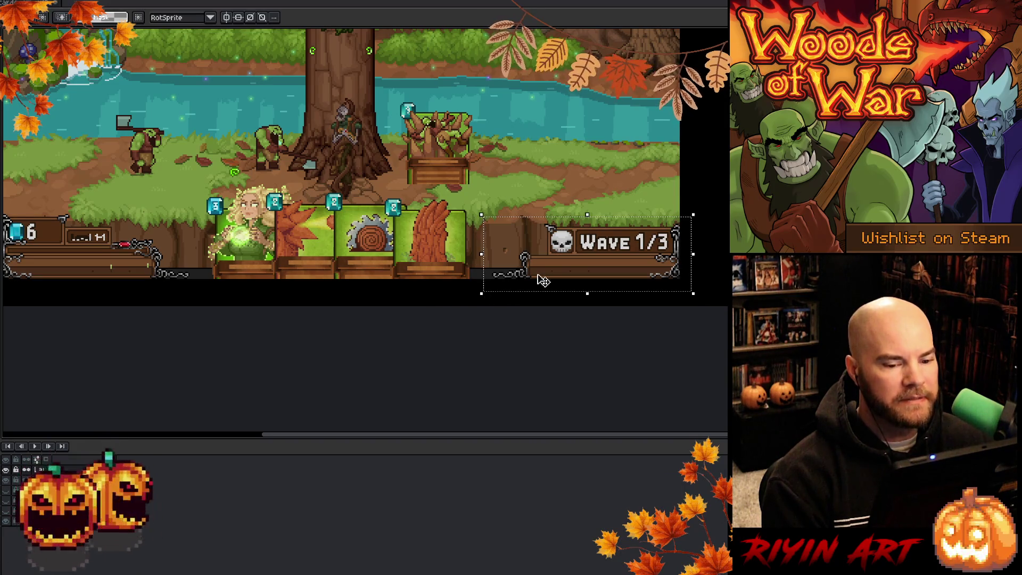
drag(595, 254, 563, 258)
key(Return)
Cancel the Wave banner move on the layer below and deselect, leaving it in place.
click(32, 480)
mouse_move(704, 213)
mouse_down()
mouse_move(502, 304)
mouse_move(472, 304)
mouse_move(482, 293)
mouse_up()
mouse_move(598, 266)
mouse_down()
mouse_move(529, 262)
mouse_move(554, 257)
mouse_up()
key(Escape)
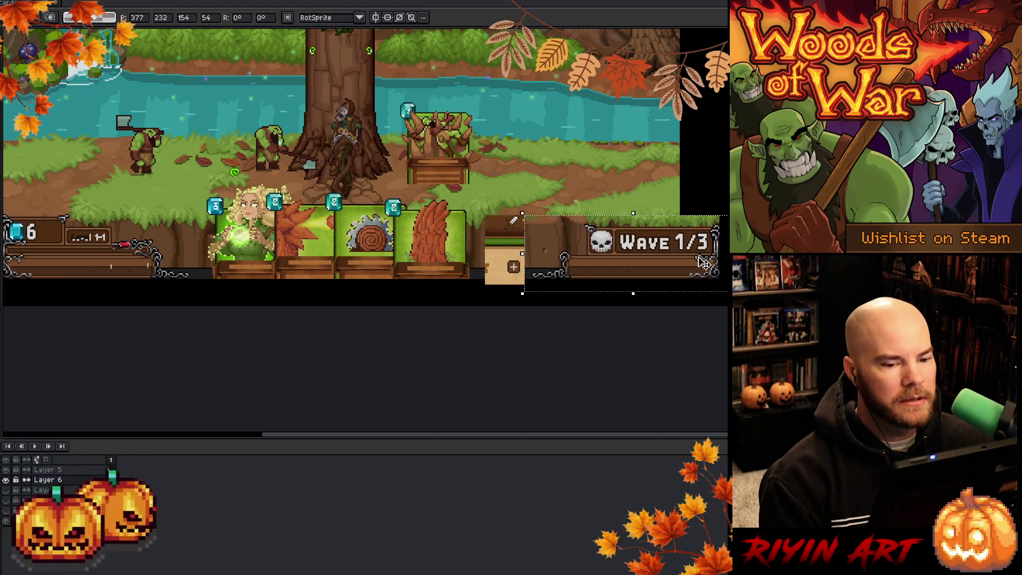
key(ctrl+d)
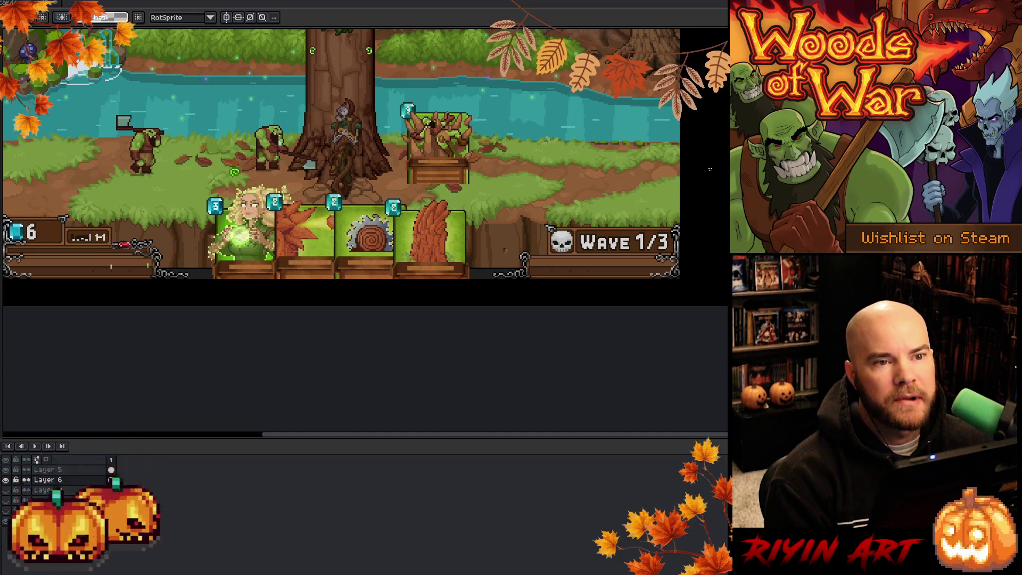
scroll(468, 151, down, 1)
scroll(468, 150, up, 2)
mouse_move(527, 150)
mouse_down()
mouse_move(467, 151)
mouse_move(418, 246)
mouse_up()
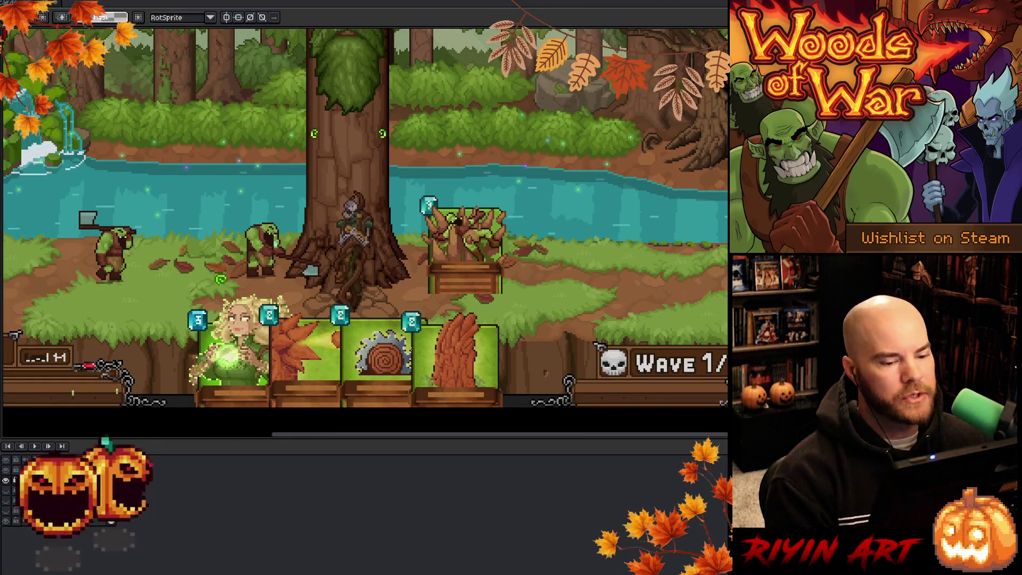
Draw and clear several trial selections around the last card in the row.
drag(362, 213, 313, 159)
mouse_move(354, 255)
mouse_down()
mouse_move(433, 360)
mouse_move(454, 358)
mouse_up()
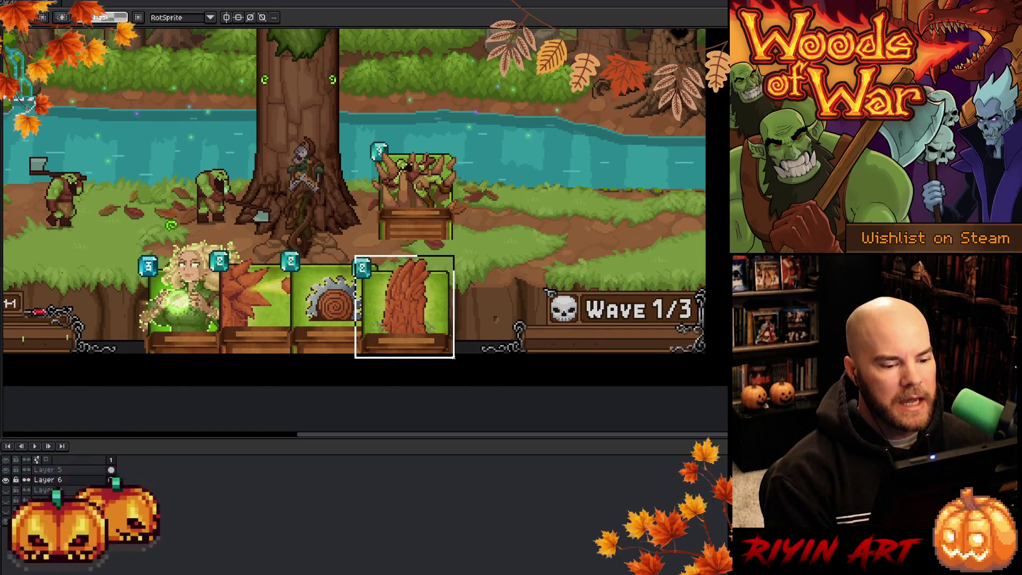
key(ctrl+d)
scroll(454, 358, up, 2)
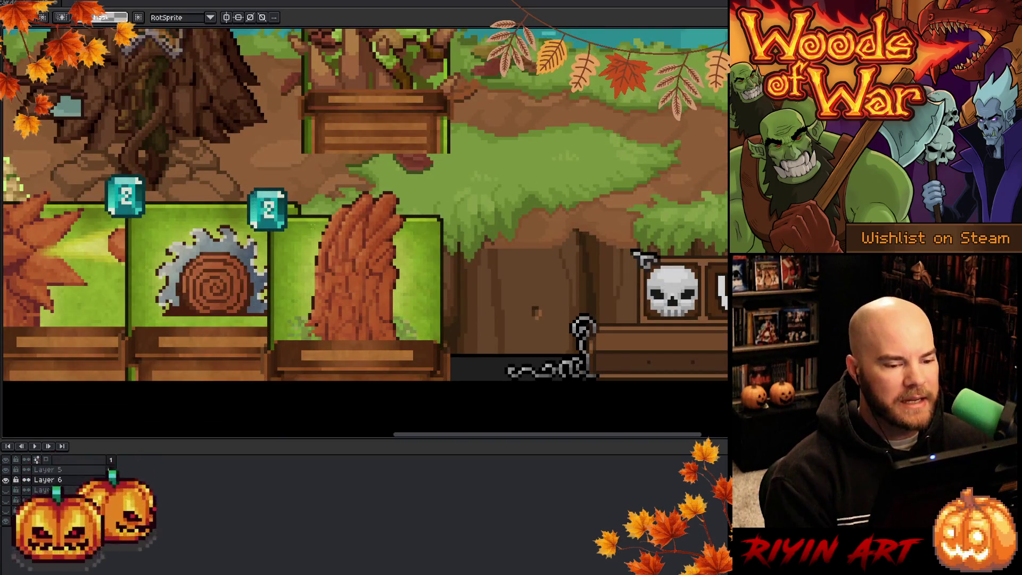
mouse_move(247, 183)
mouse_down()
mouse_move(417, 384)
mouse_move(442, 385)
mouse_up()
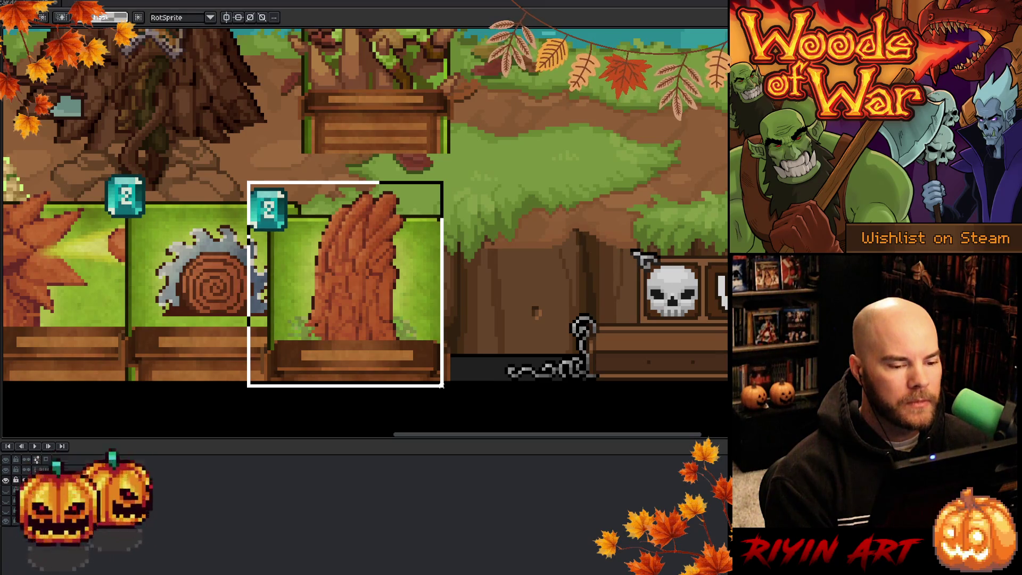
drag(441, 386, 441, 385)
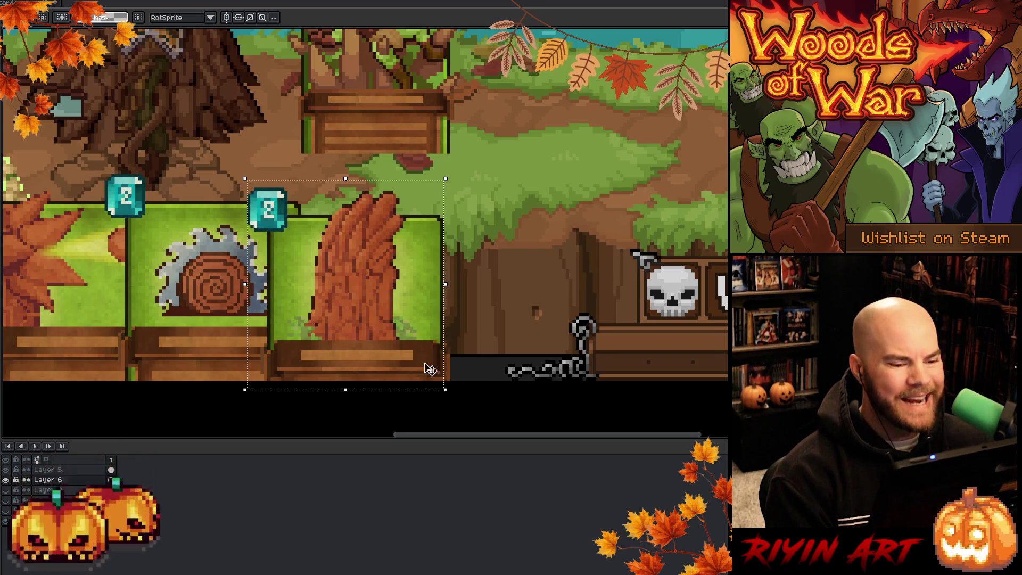
key(ctrl+d)
mouse_move(248, 182)
mouse_down()
mouse_move(435, 393)
mouse_move(446, 387)
mouse_up()
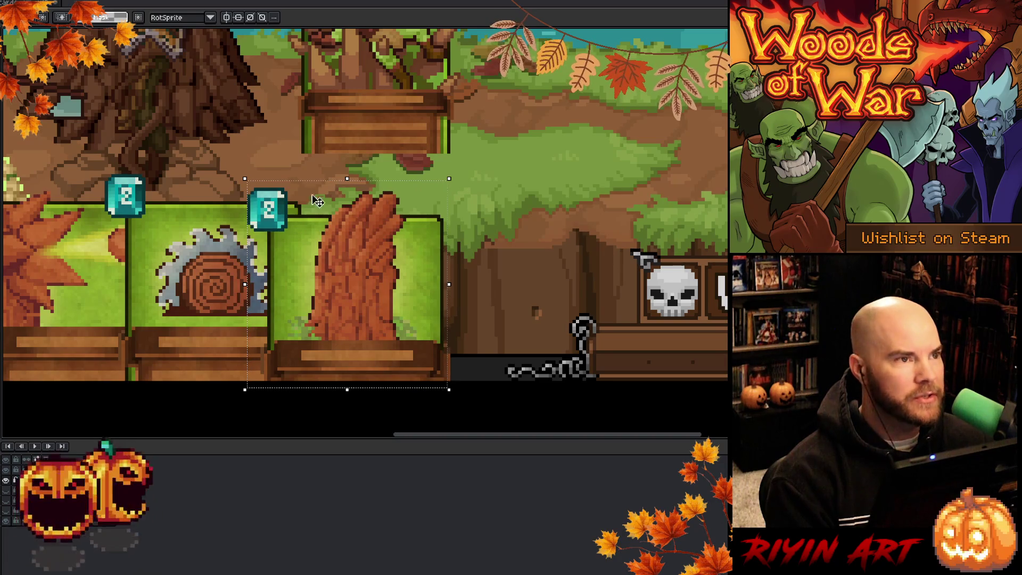
key(ctrl+d)
Draw a rectangular selection around the tree card on the river bank.
scroll(476, 219, down, 3)
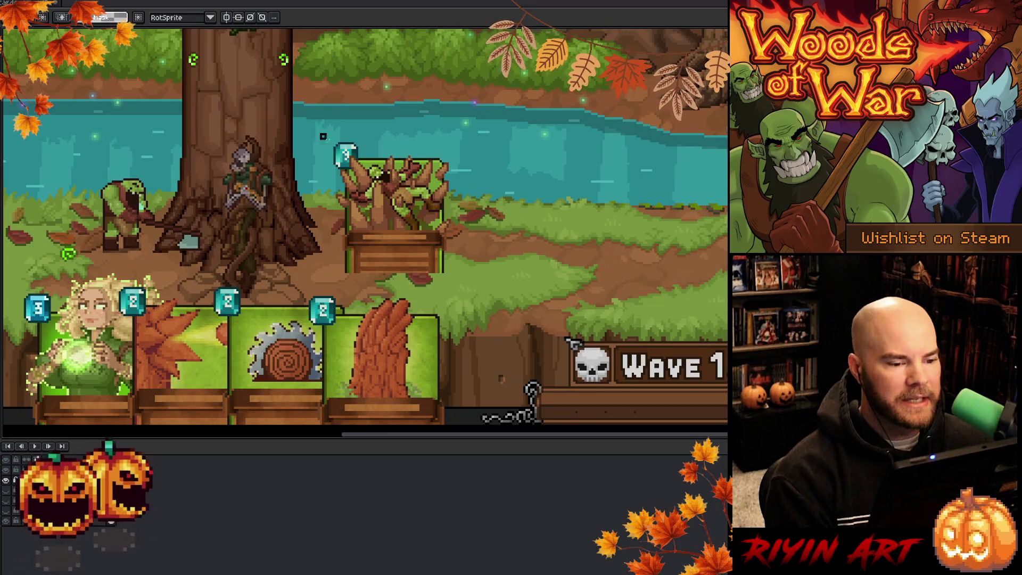
drag(323, 136, 457, 282)
scroll(436, 268, up, 1)
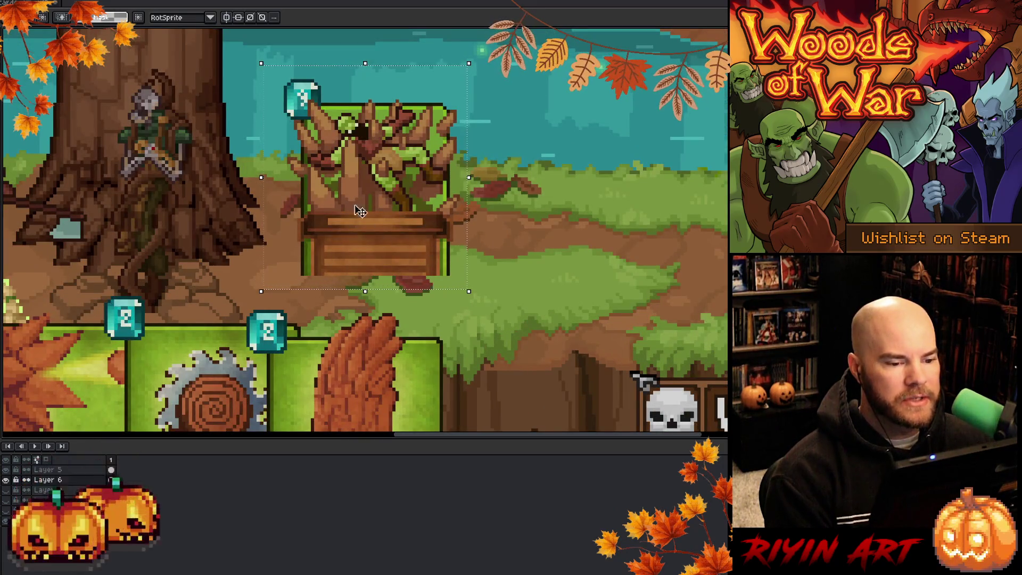
scroll(406, 223, down, 2)
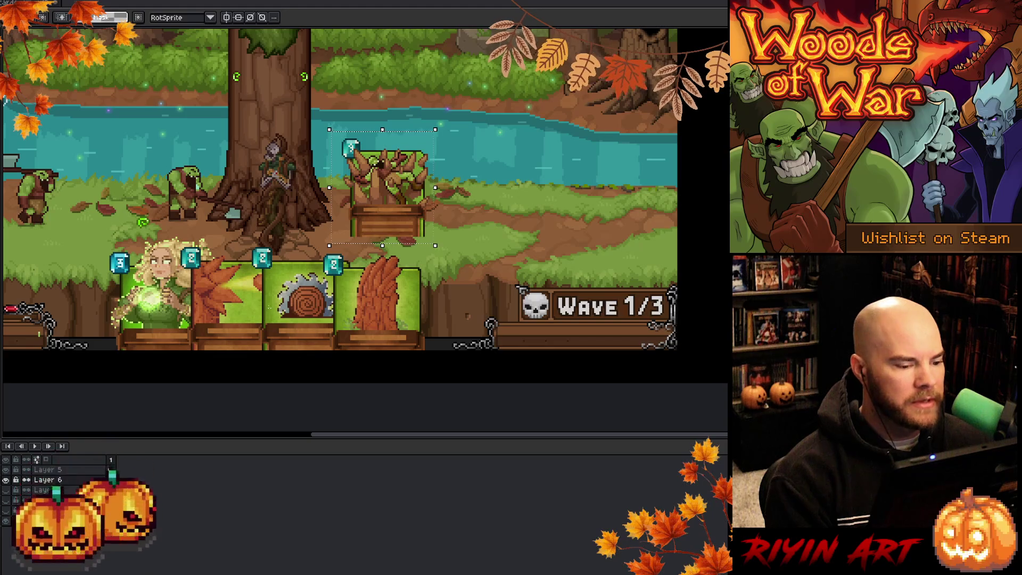
Drag the tree card down onto the right end of the card row.
drag(391, 200, 405, 253)
key(Escape)
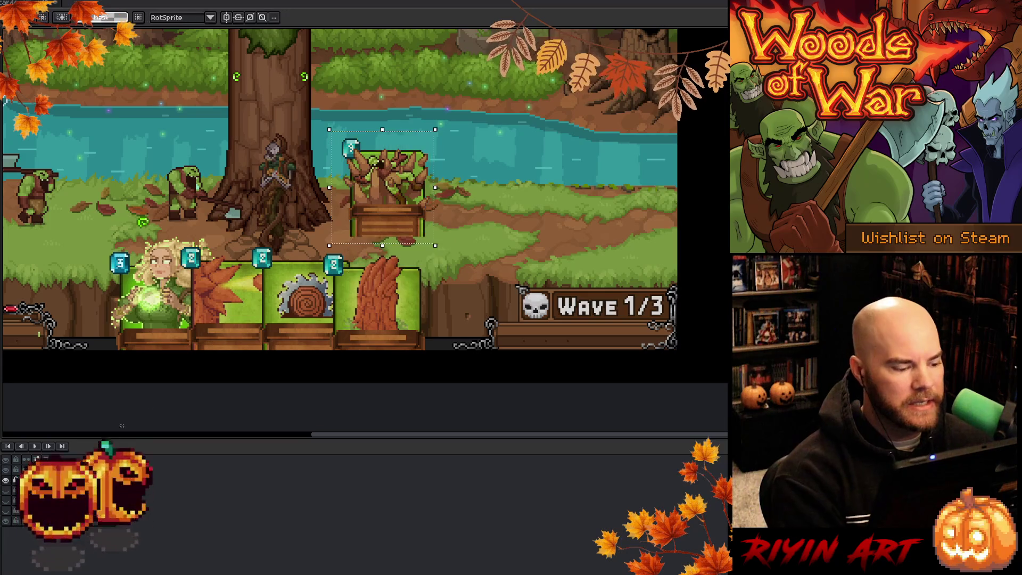
key(ctrl+d)
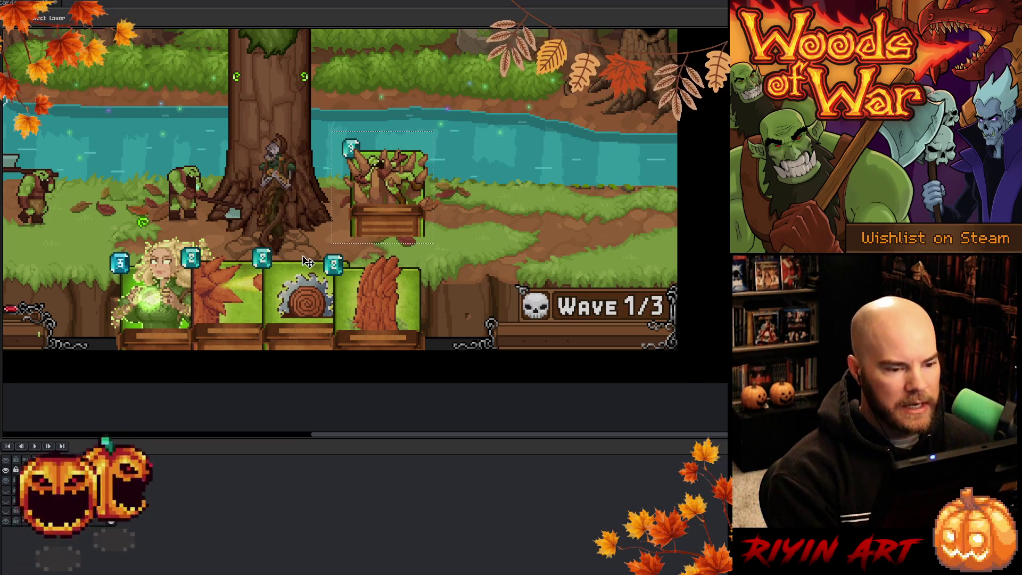
mouse_move(392, 201)
mouse_down()
mouse_move(424, 261)
mouse_move(376, 323)
mouse_up()
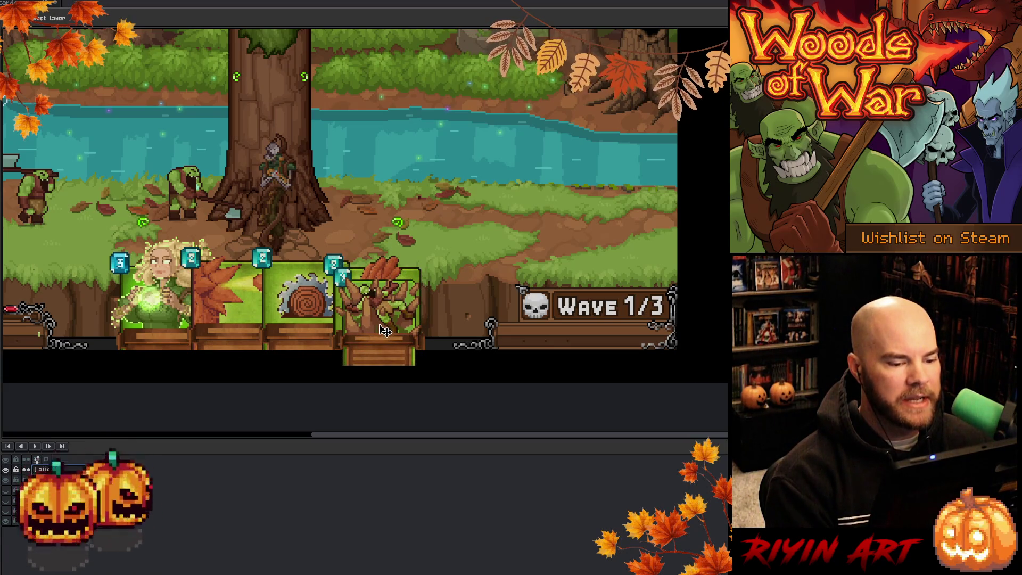
Make and clear trial selections over the card row, then switch to the small tree card sprite.
key(m)
drag(333, 265, 80, 267)
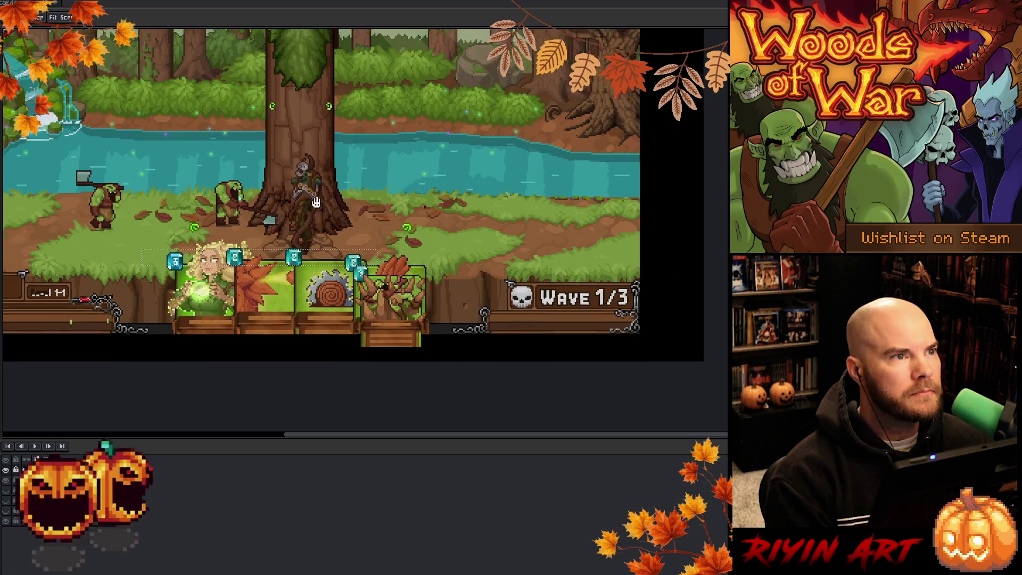
drag(296, 186, 361, 269)
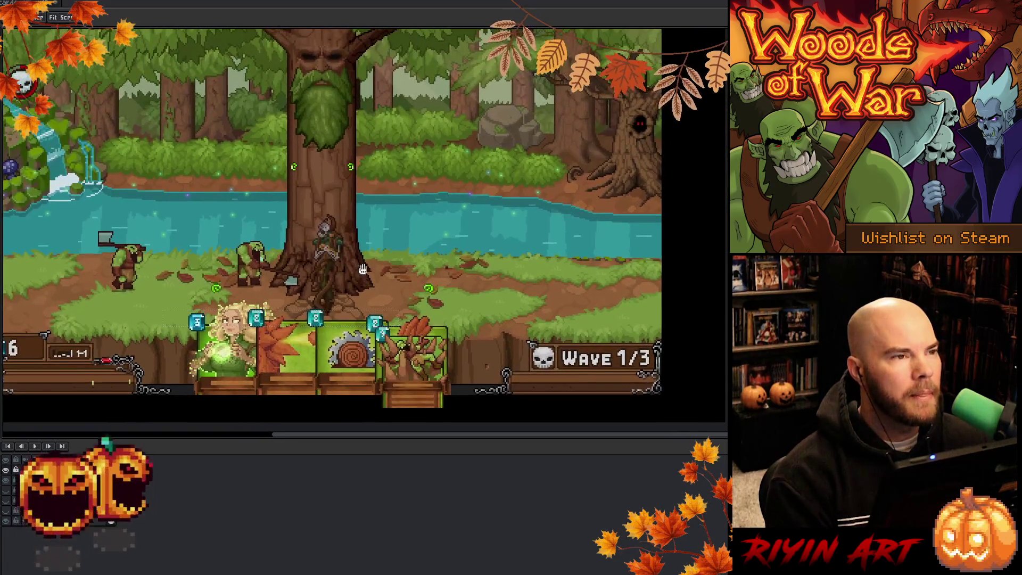
key(m)
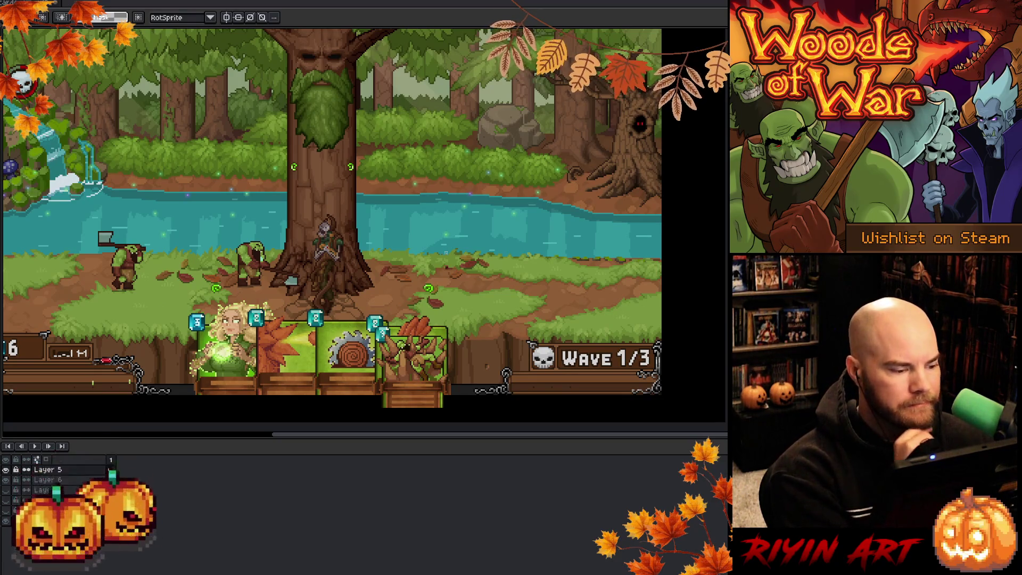
scroll(364, 224, down, 1)
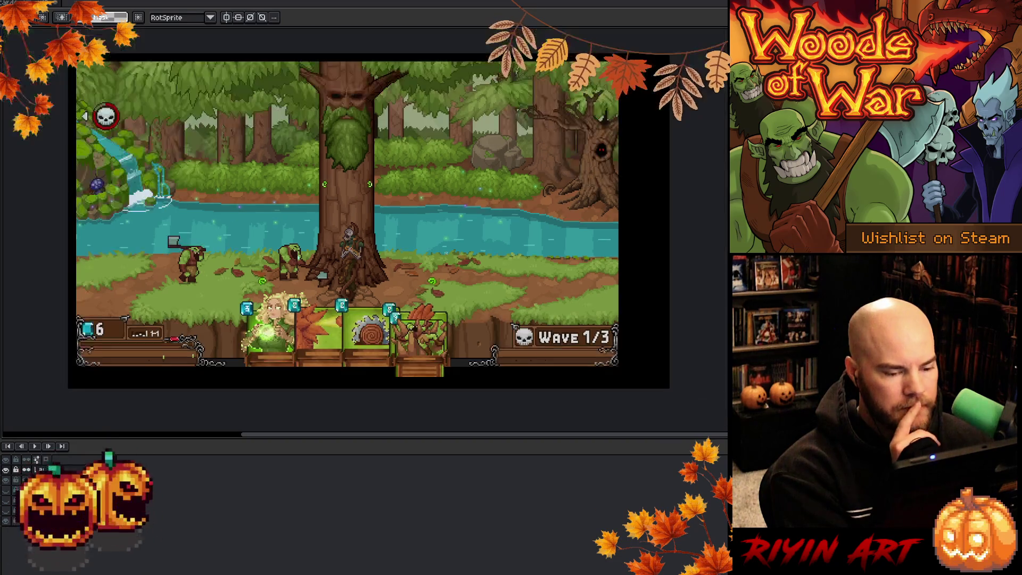
scroll(363, 223, up, 2)
mouse_move(367, 256)
mouse_down()
mouse_move(511, 348)
mouse_move(517, 373)
mouse_up()
key(ctrl+d)
drag(210, 252, 424, 294)
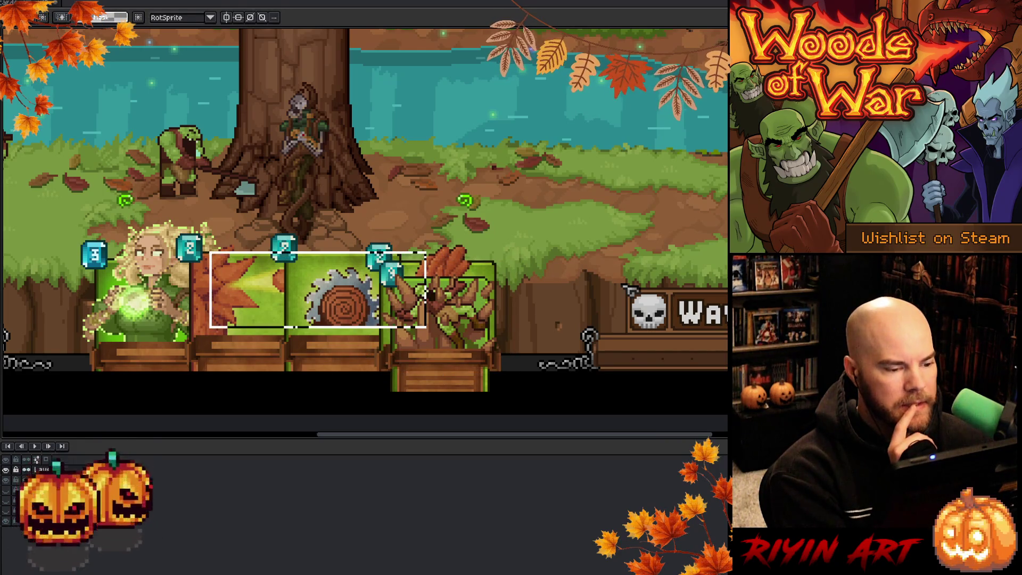
key(ctrl+d)
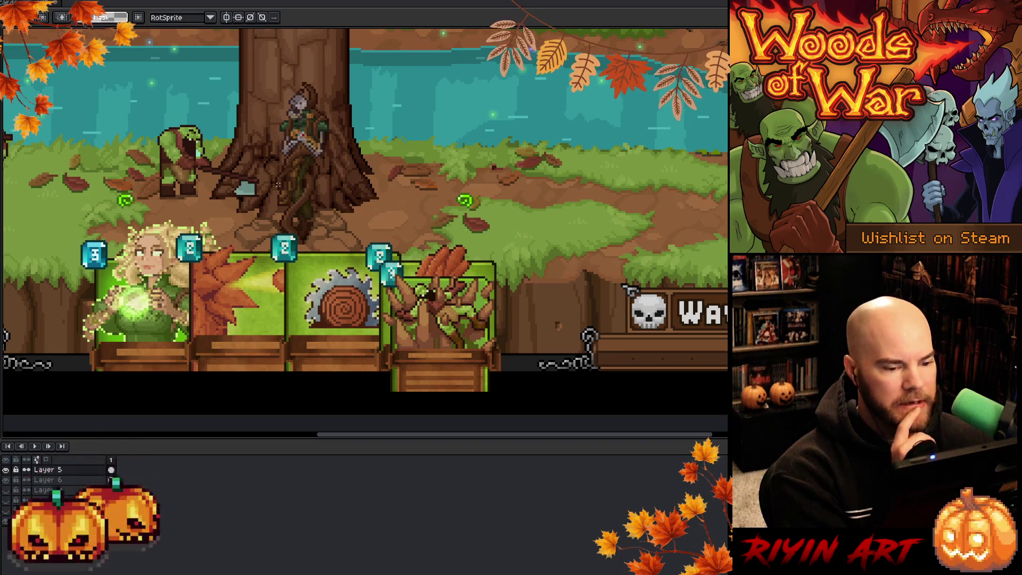
scroll(277, 184, down, 1)
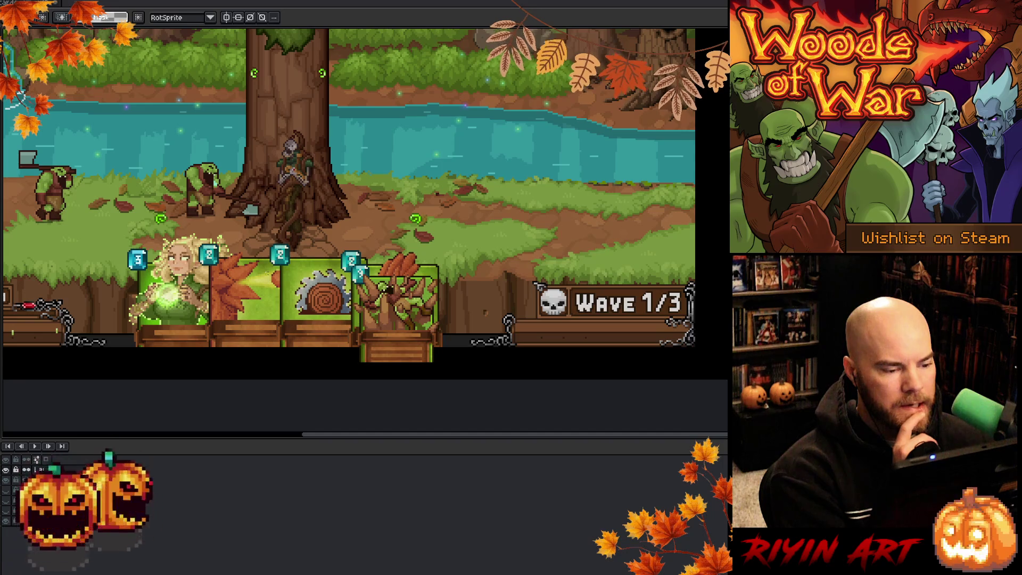
key(ctrl+Tab)
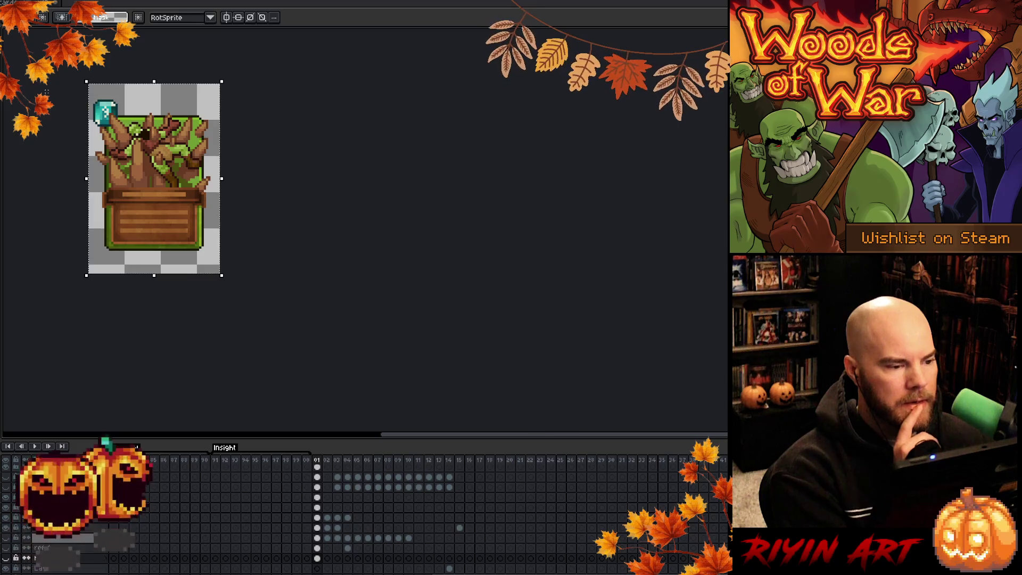
On the large card document, show frame 01 and select the whole canvas.
key(ctrl+d)
key(ctrl+Tab)
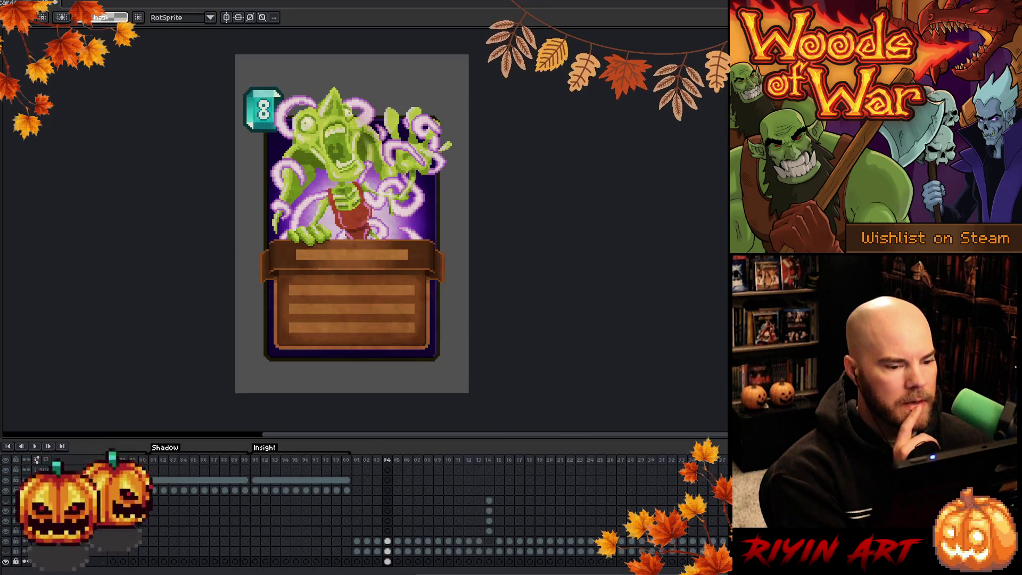
click(360, 466)
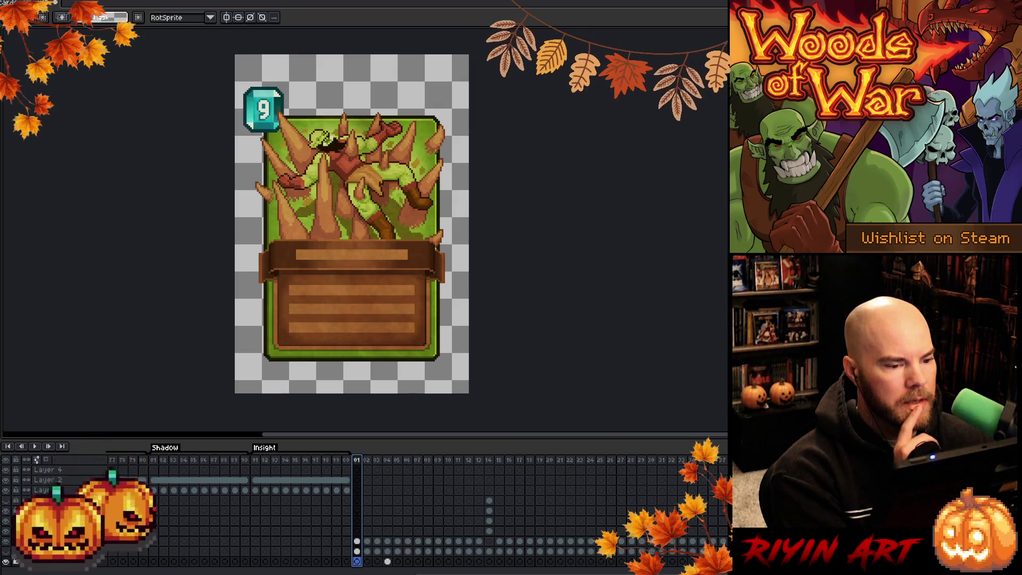
drag(519, 461, 436, 467)
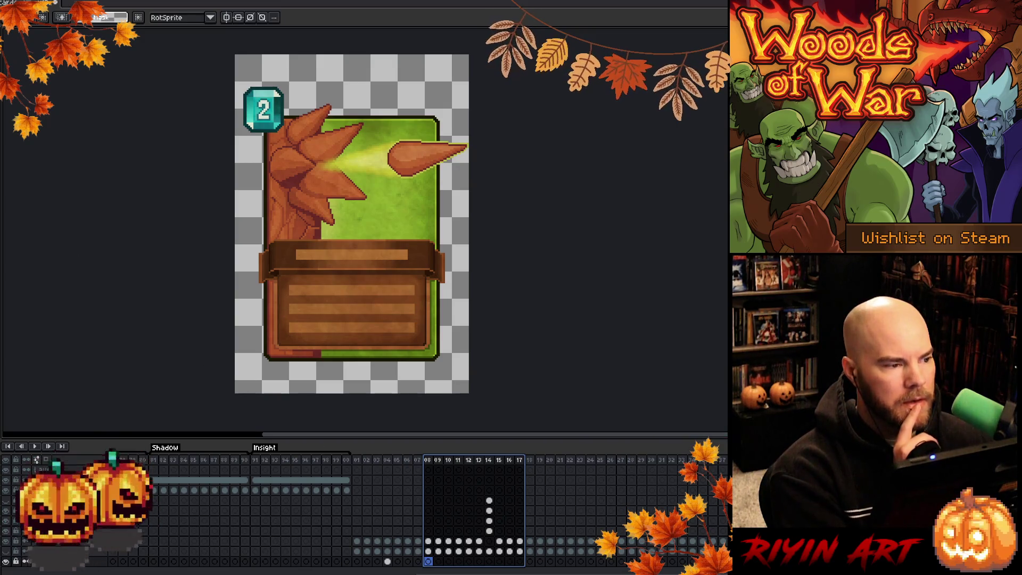
key(ctrl+a)
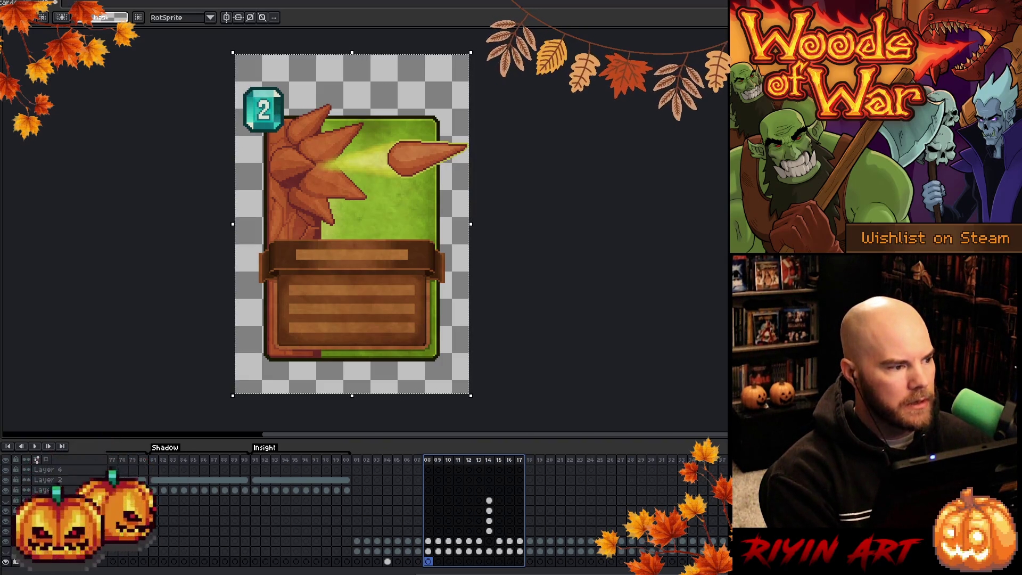
Paste the large card into the battle scene, position it, then discard it.
key(ctrl+Tab)
key(ctrl+v)
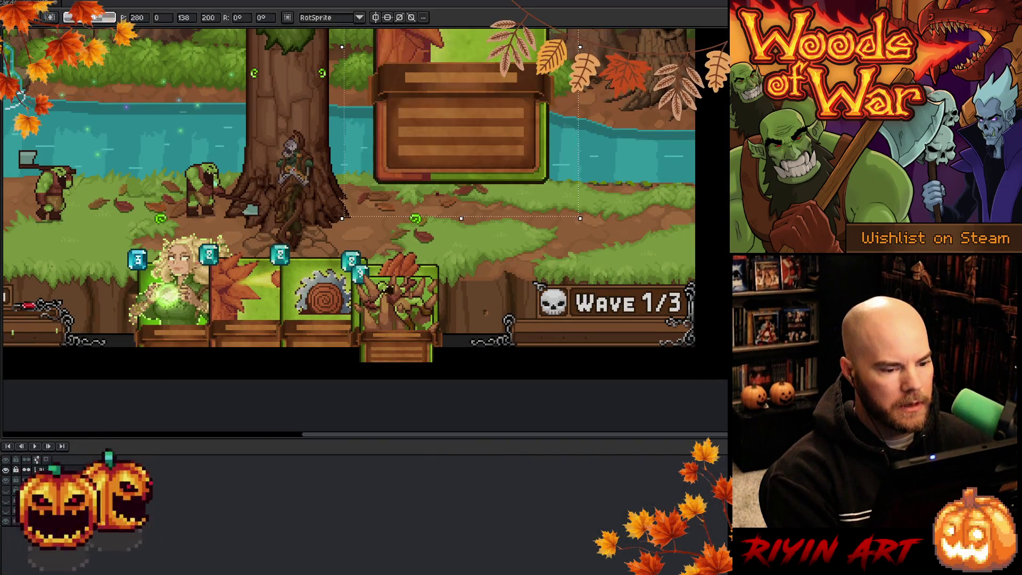
mouse_move(424, 114)
mouse_down()
mouse_move(346, 372)
mouse_move(298, 370)
mouse_move(548, 262)
mouse_up()
key(Escape)
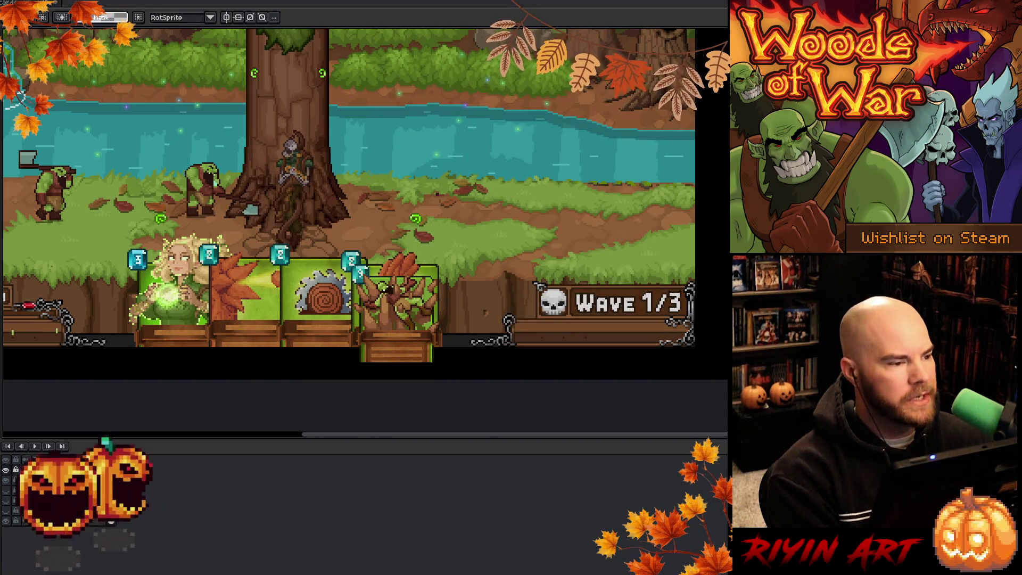
Return to the large card at frame 01, deselect, and open the TreeRevenge file browser.
key(ctrl+Tab)
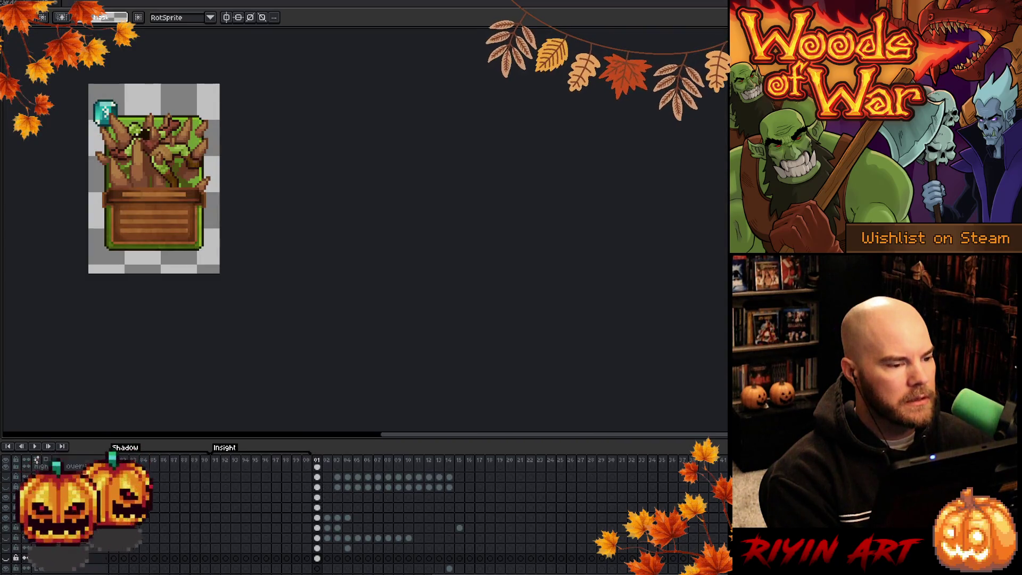
key(ctrl+Tab)
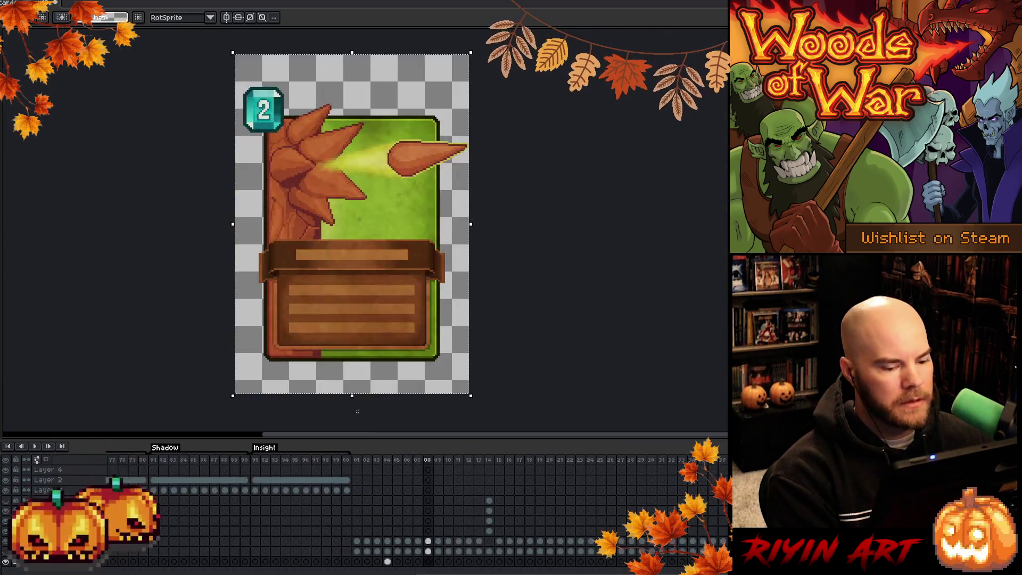
click(358, 461)
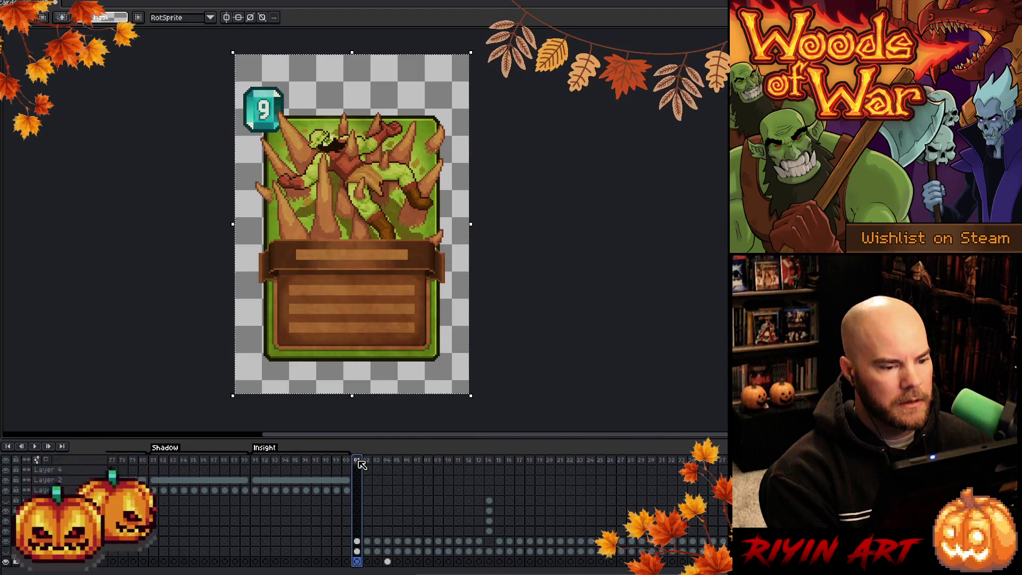
key(ctrl+d)
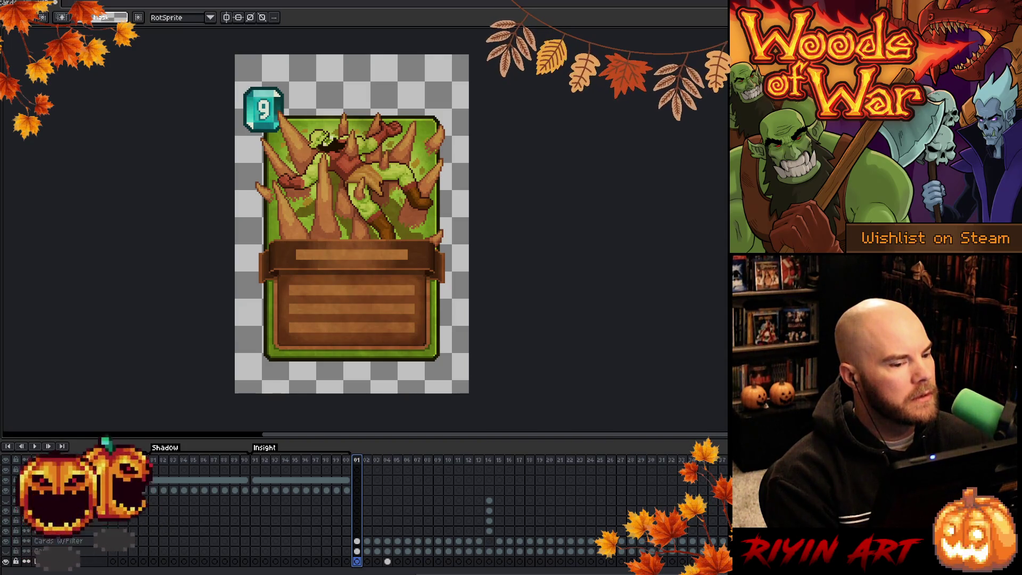
key(ctrl+o)
Browse the TreeRevenge file list and open a card file.
scroll(167, 332, down, 15)
scroll(166, 331, down, 8)
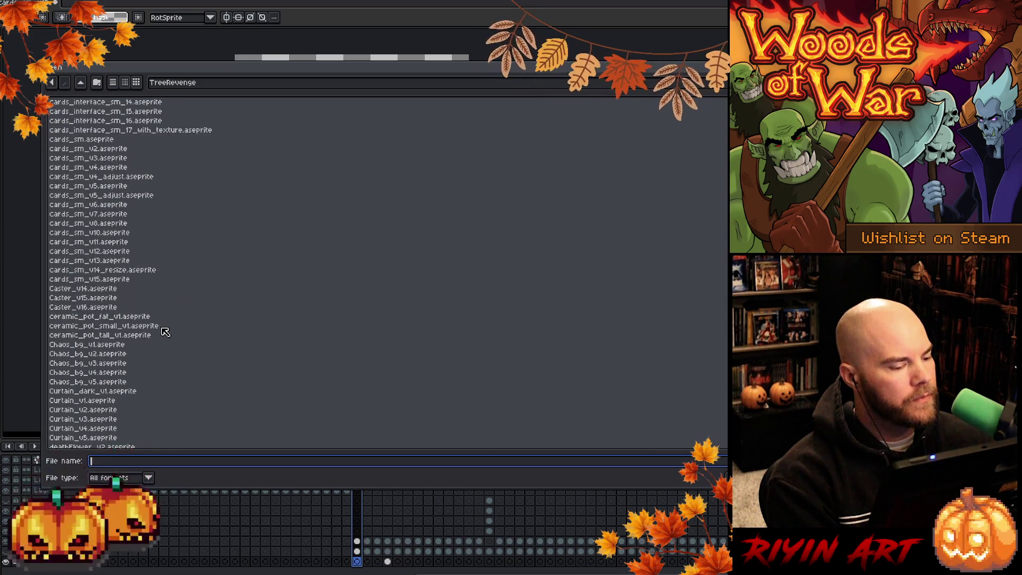
scroll(132, 299, down, 6)
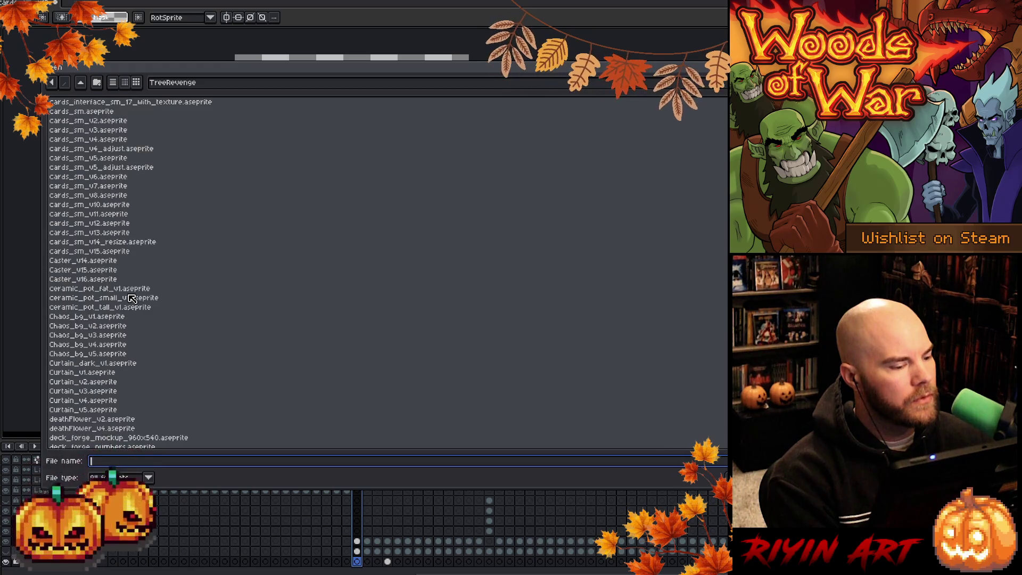
scroll(132, 298, up, 5)
scroll(123, 295, up, 10)
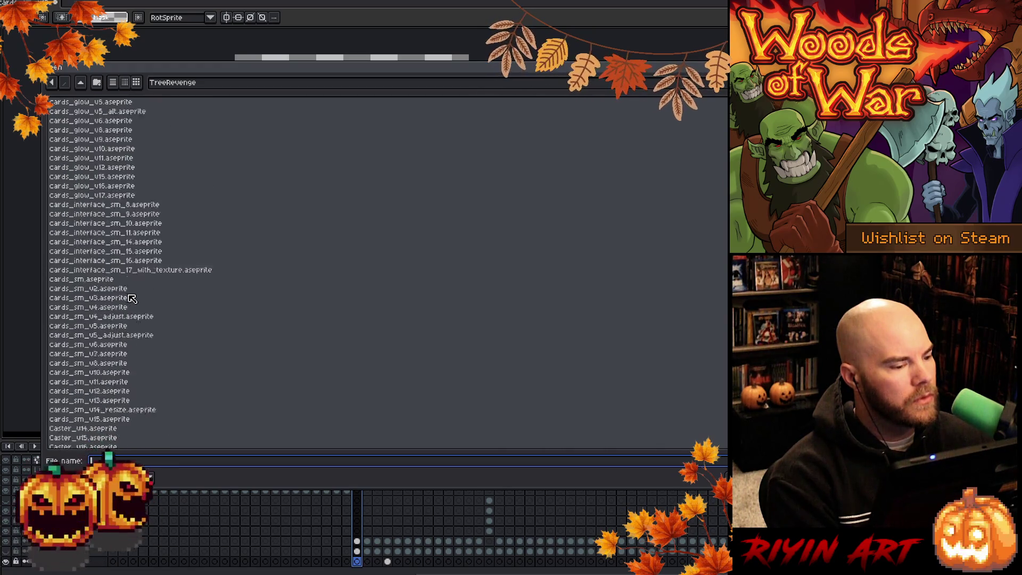
double_click(103, 280)
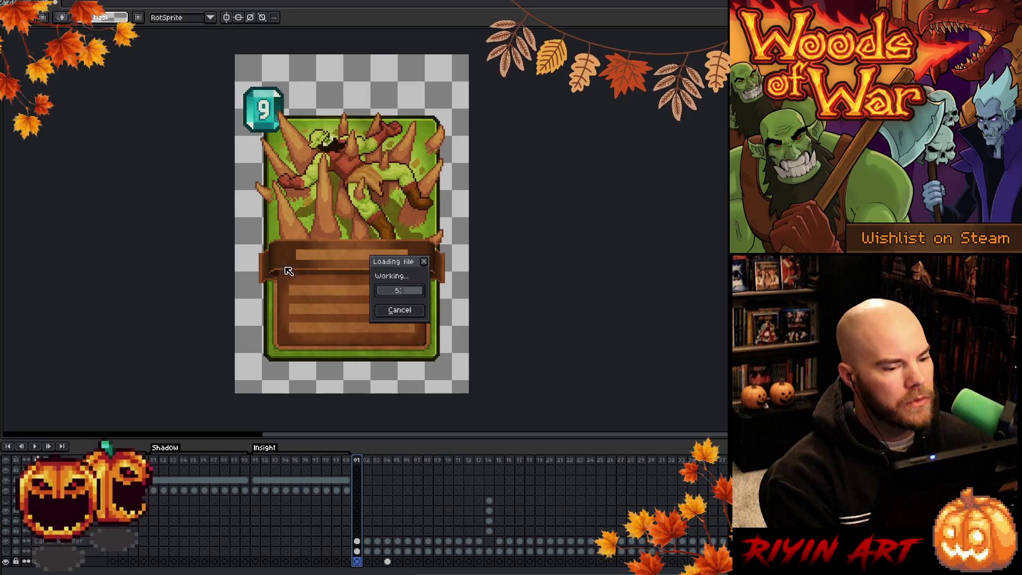
Inspect the opened card's timeline, selecting frames 28 to 36.
scroll(481, 215, up, 4)
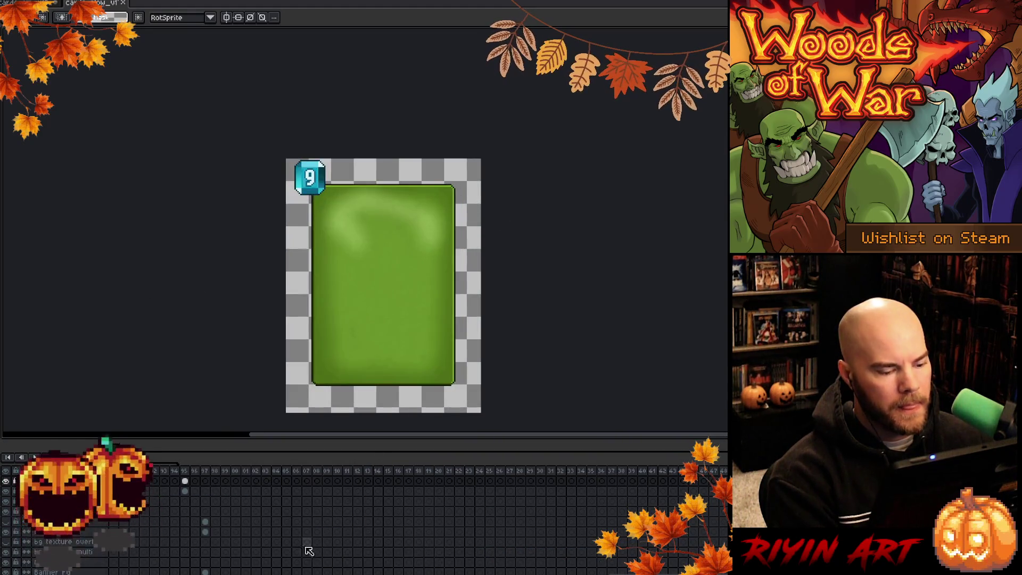
scroll(116, 446, left, 10)
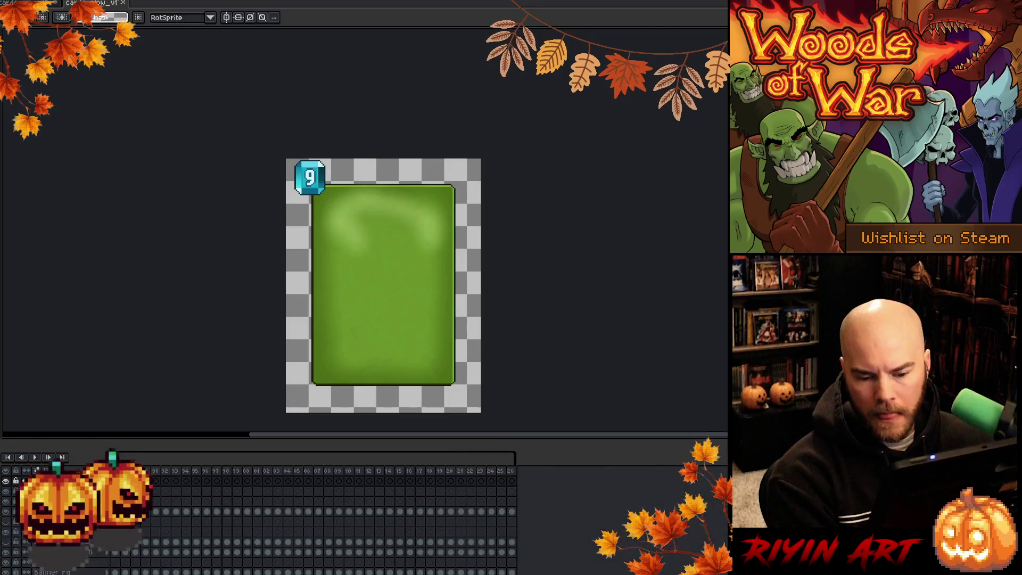
scroll(586, 469, right, 7)
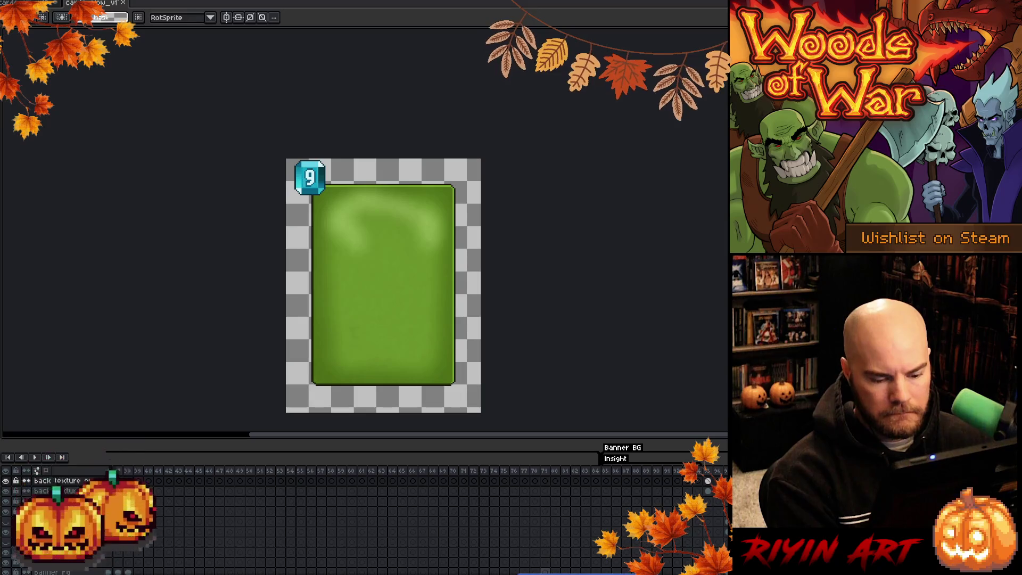
scroll(568, 461, right, 15)
drag(625, 479, 514, 488)
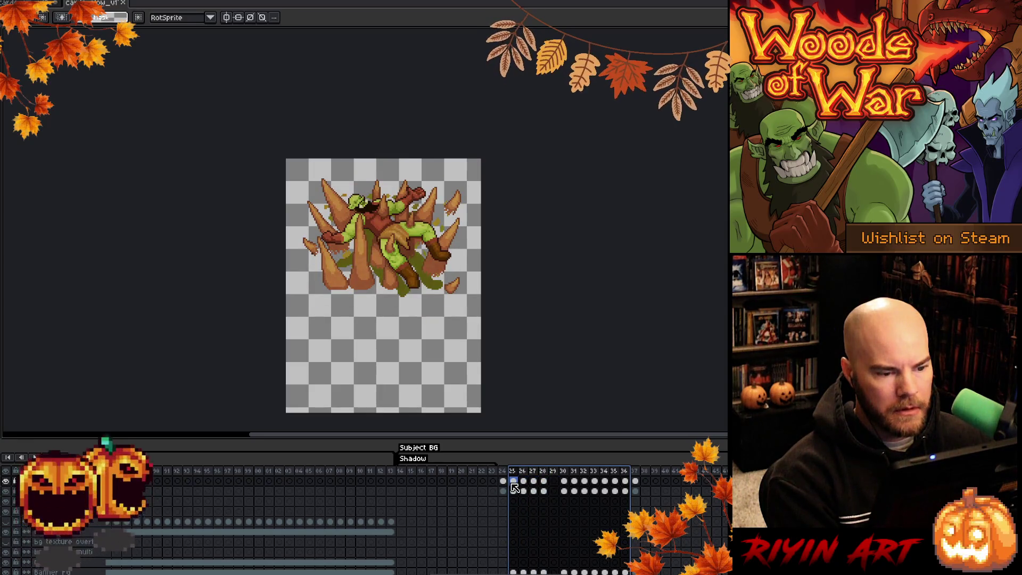
key(Escape)
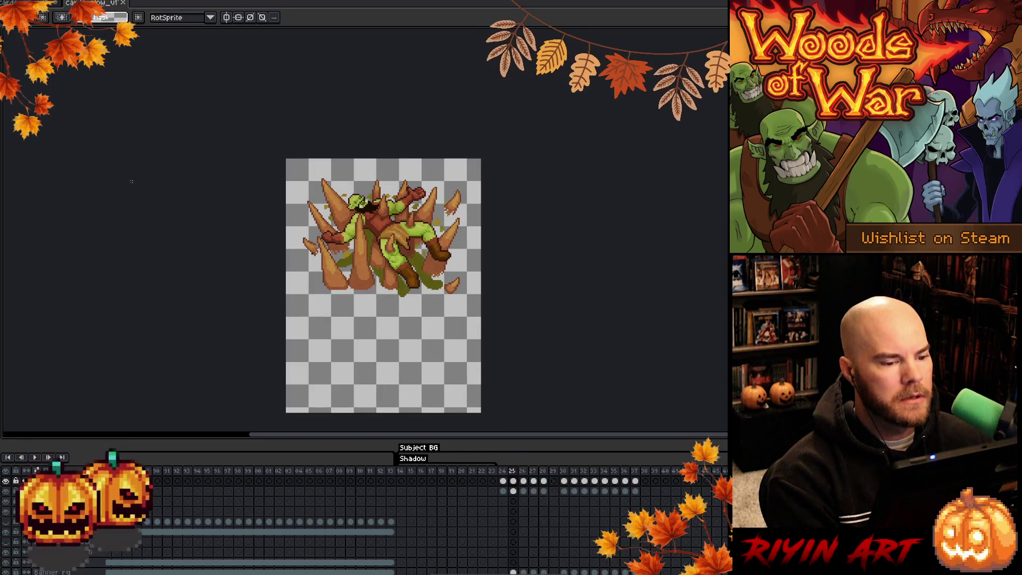
Close that card file and cycle the tabs back to the large Bramble card.
click(127, 5)
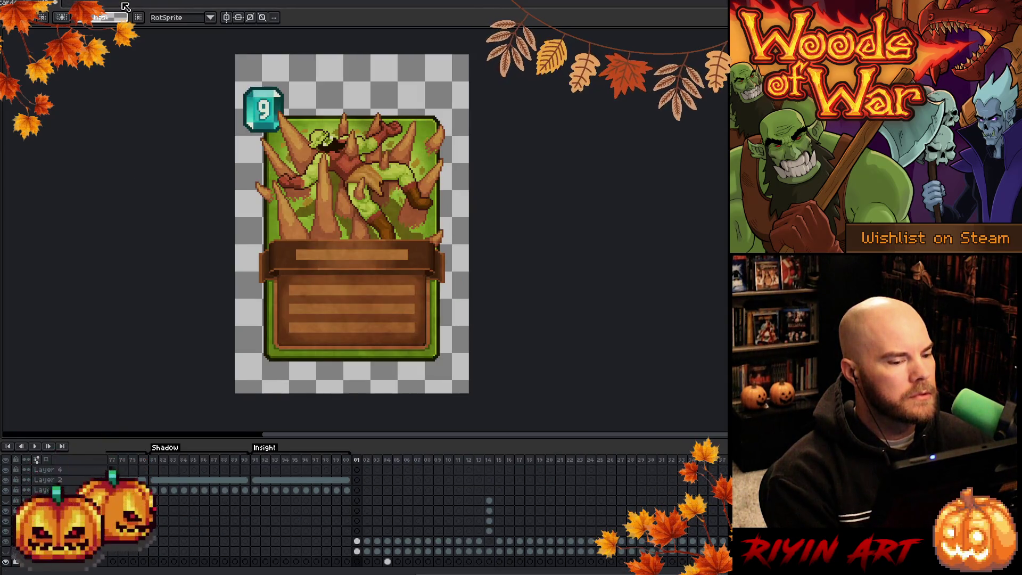
click(64, 8)
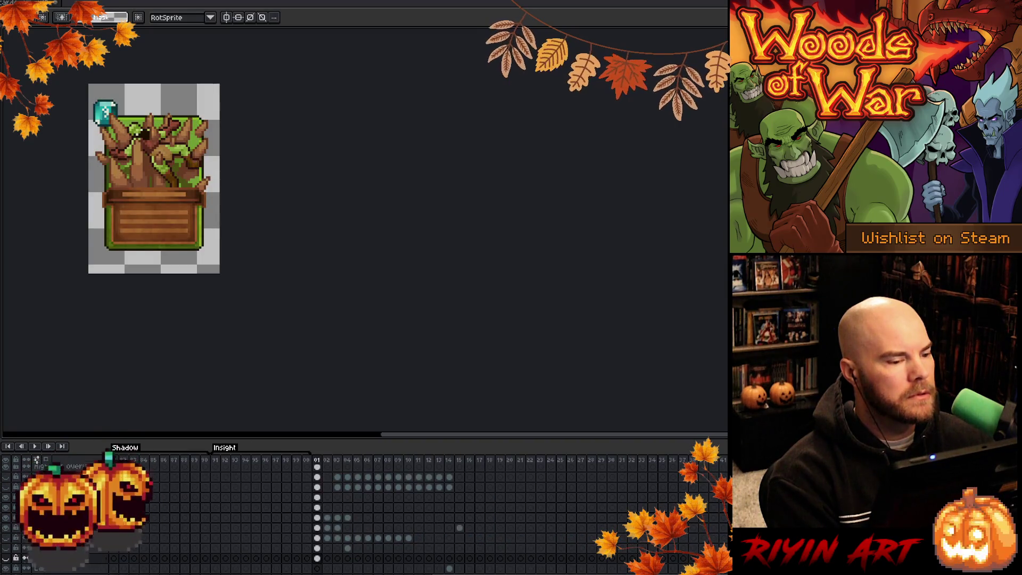
key(ctrl+Tab)
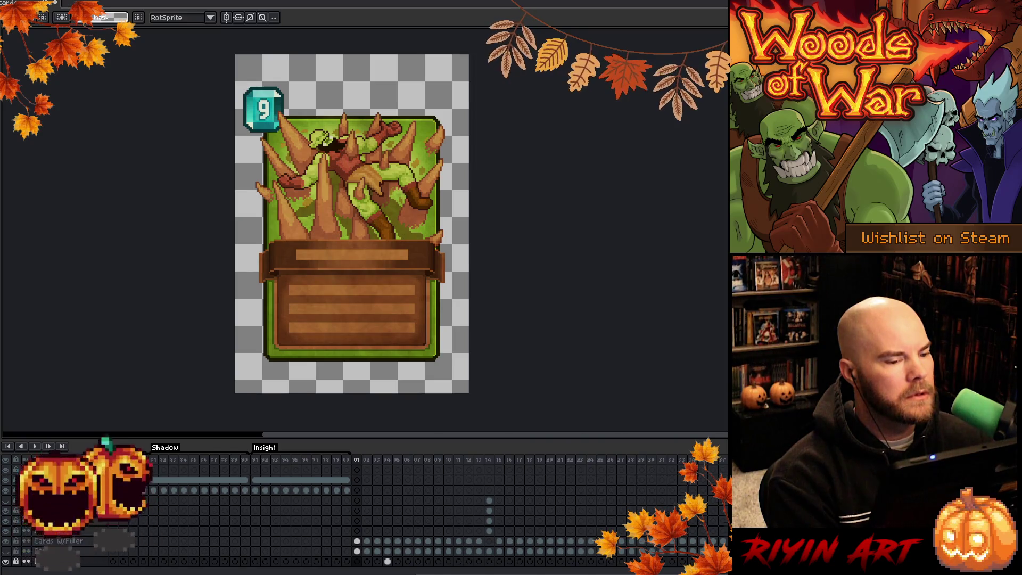
key(ctrl+Tab)
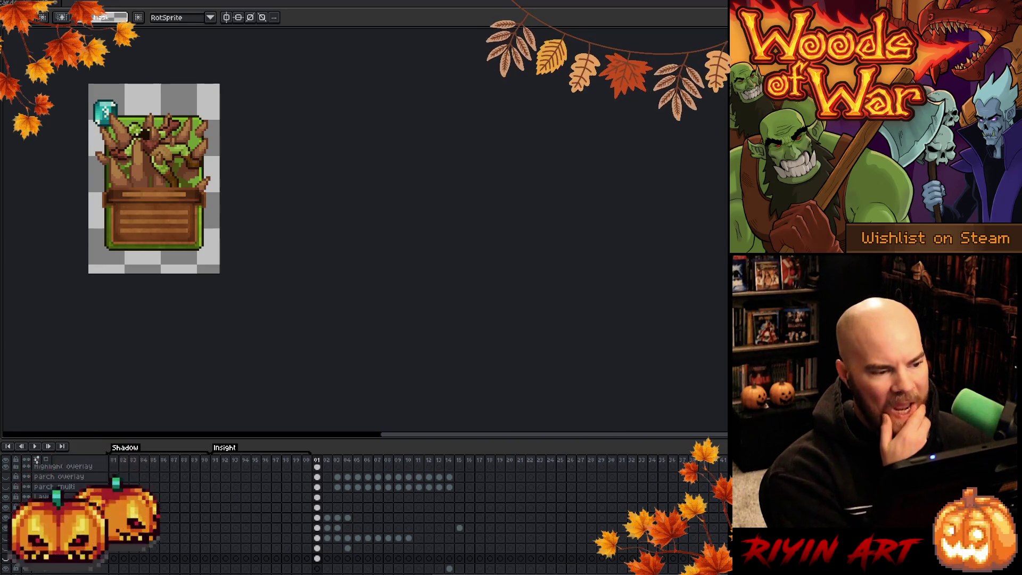
scroll(137, 154, up, 3)
scroll(136, 153, down, 2)
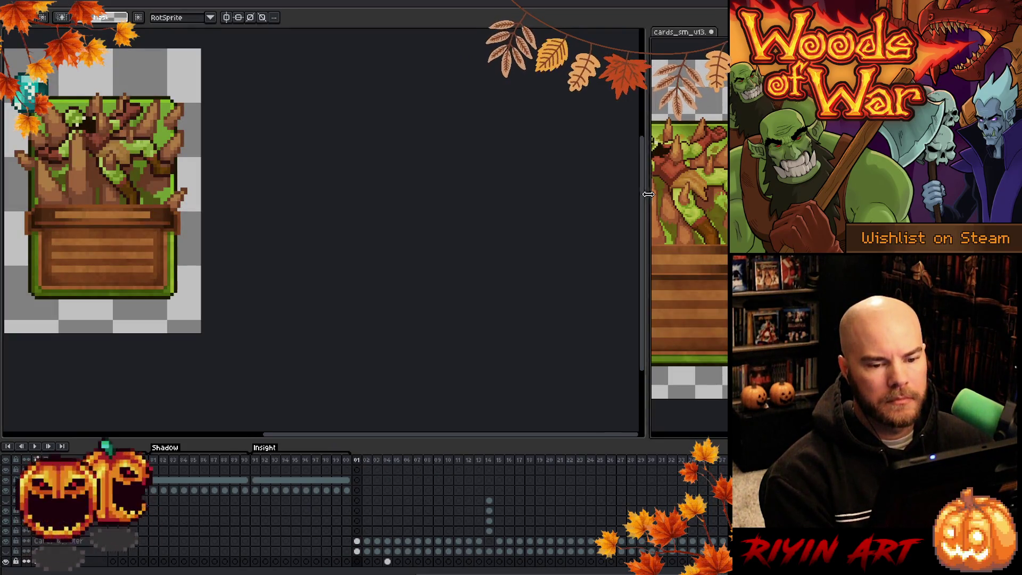
Widen the cards_sm_v13 view and move the background cel from frame 04 to frame 01.
drag(651, 199, 361, 202)
mouse_move(607, 207)
mouse_down()
mouse_move(508, 200)
mouse_move(518, 198)
mouse_up()
click(388, 562)
drag(387, 562, 357, 562)
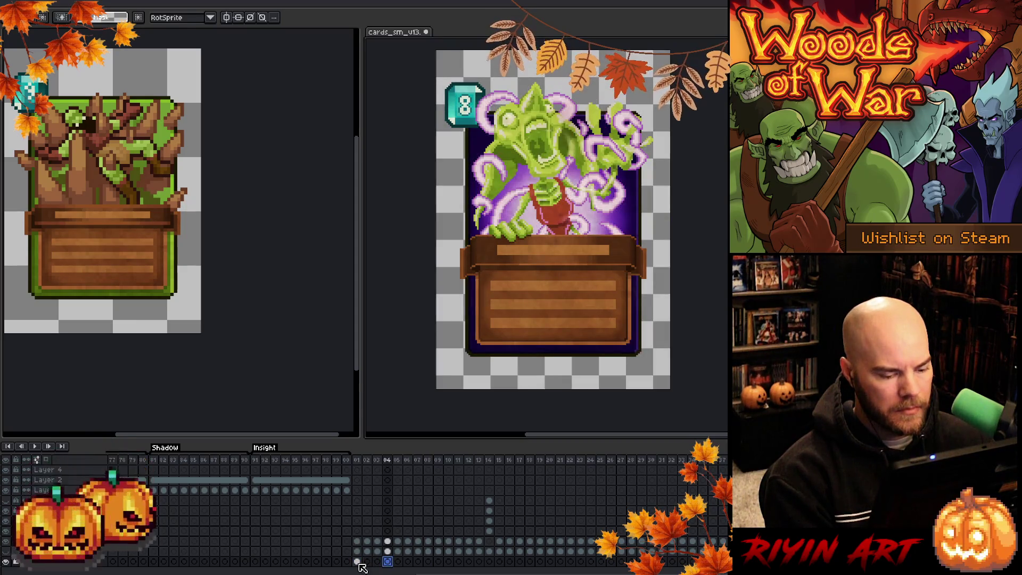
click(357, 561)
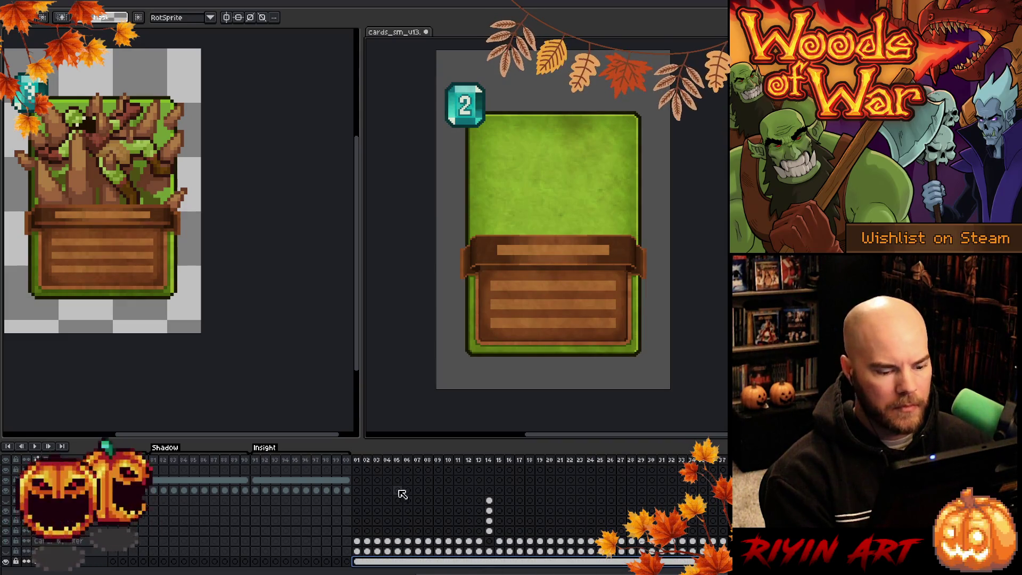
click(360, 461)
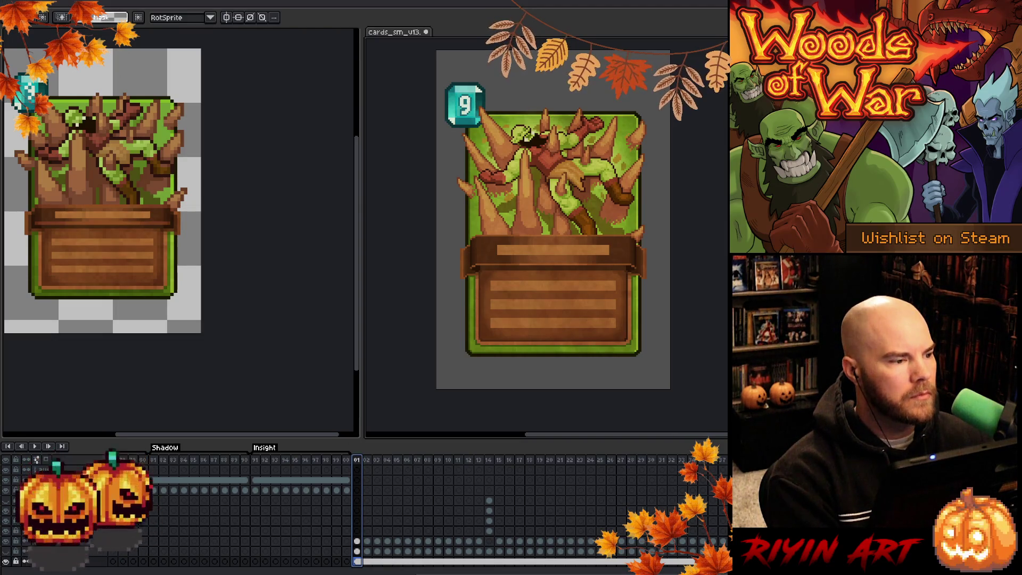
Select the bottom layer's frame 01 cel and zoom the left view onto the small card.
scroll(238, 563, up, 3)
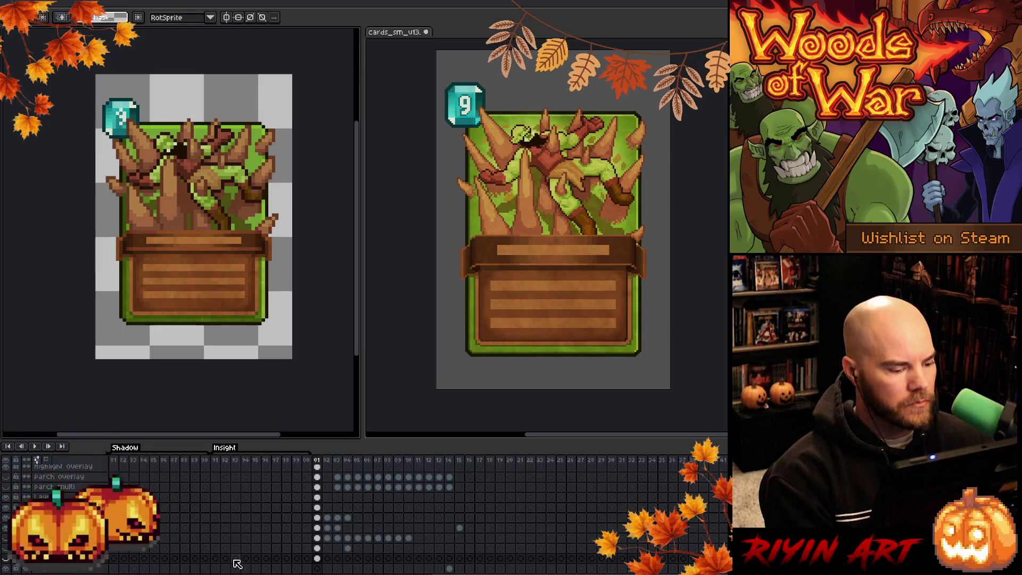
scroll(133, 567, down, 2)
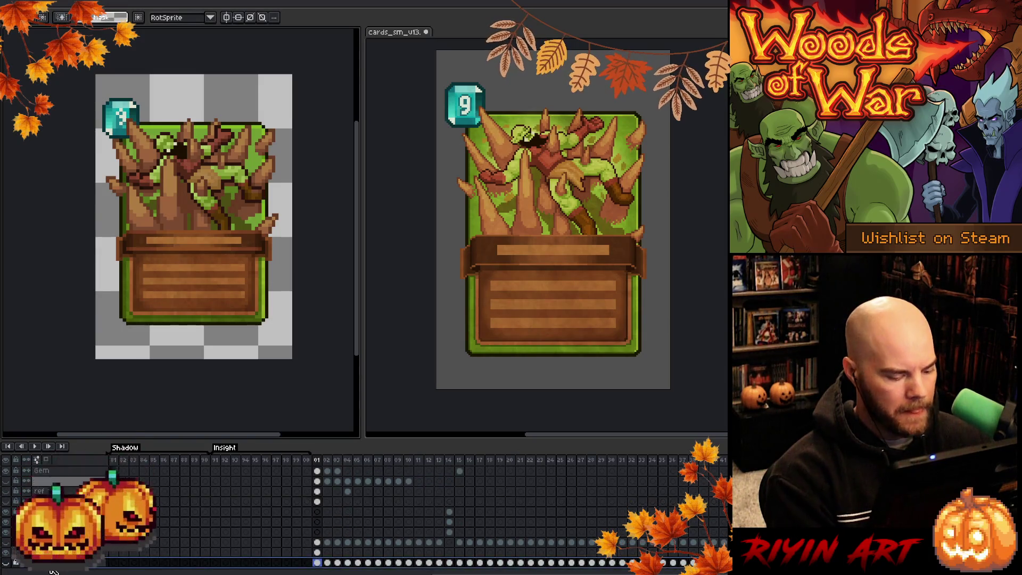
click(69, 570)
click(70, 569)
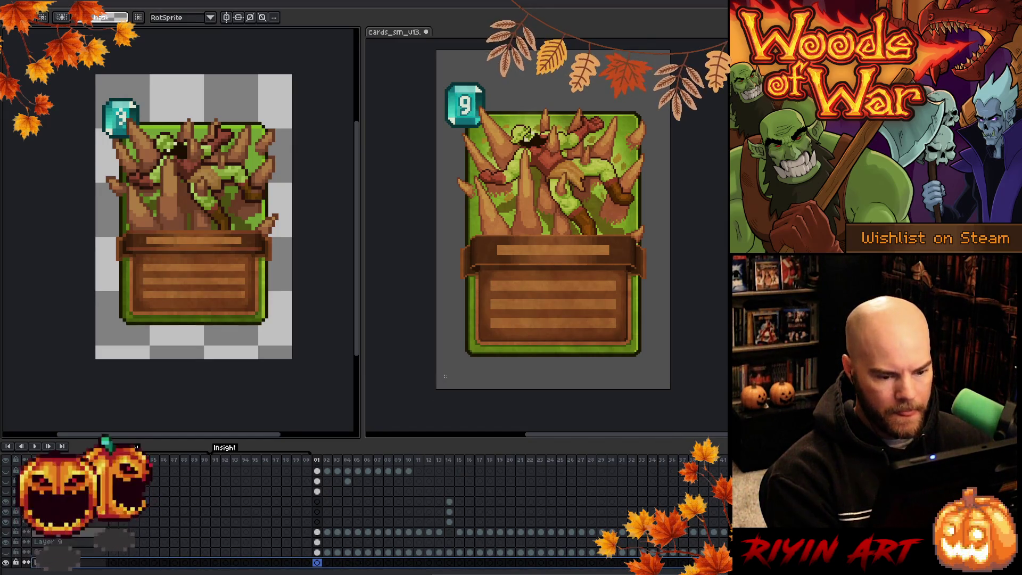
key(ctrl+Tab)
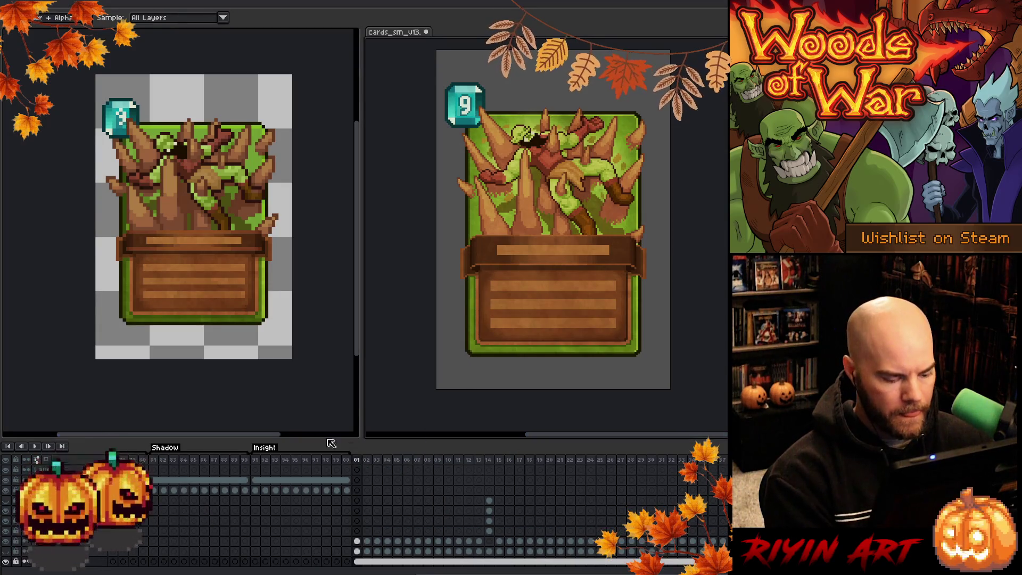
drag(317, 562, 564, 568)
click(318, 563)
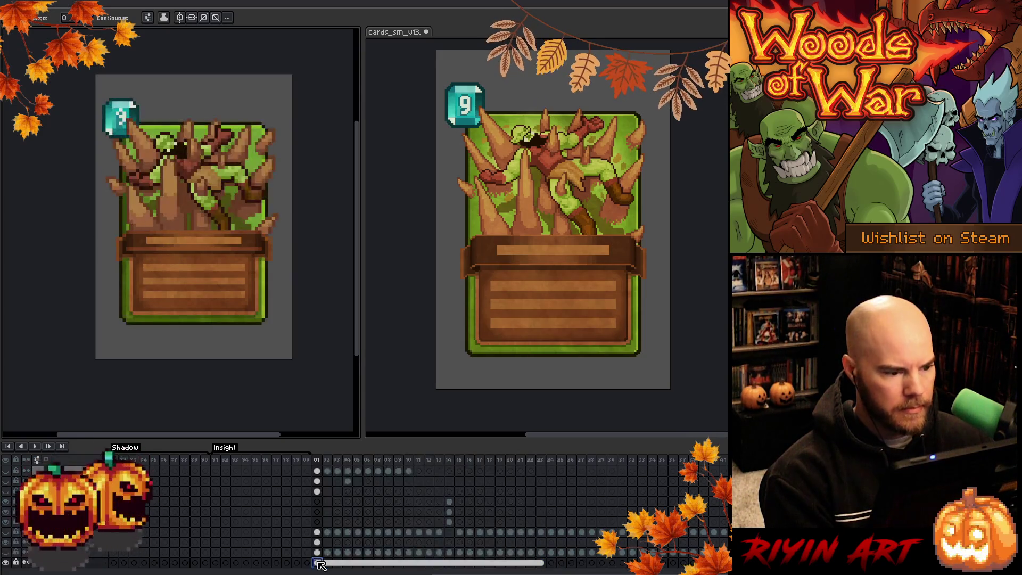
scroll(149, 254, up, 3)
mouse_move(195, 228)
mouse_down()
mouse_move(194, 201)
mouse_move(229, 213)
mouse_up()
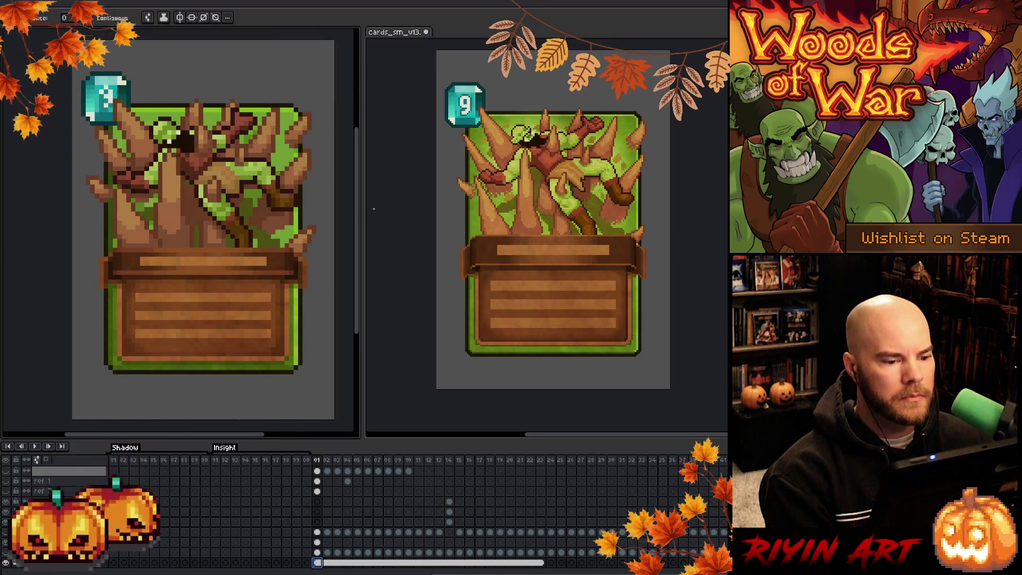
drag(361, 213, 421, 212)
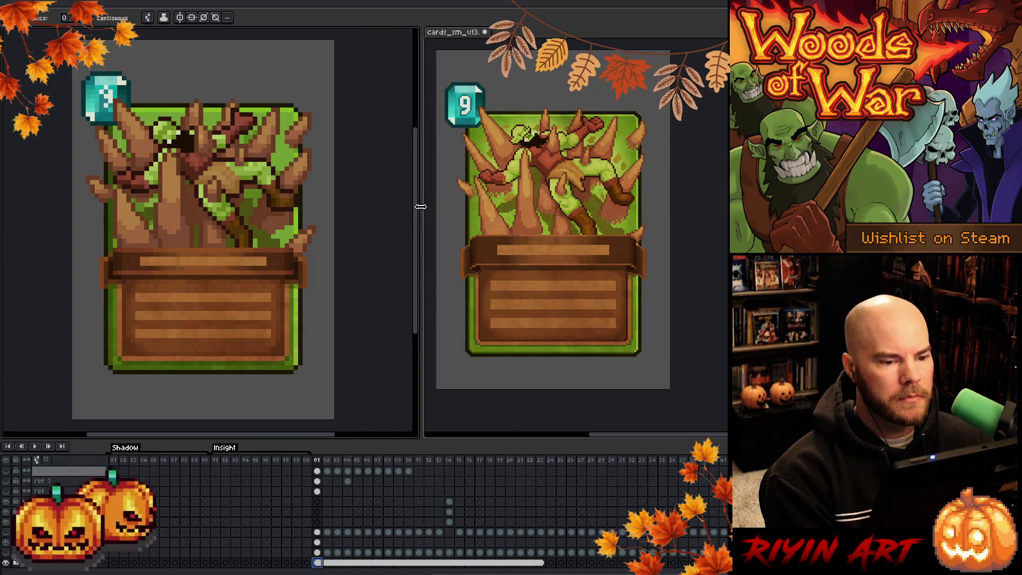
mouse_move(211, 213)
mouse_down()
mouse_move(252, 207)
mouse_move(241, 208)
mouse_up()
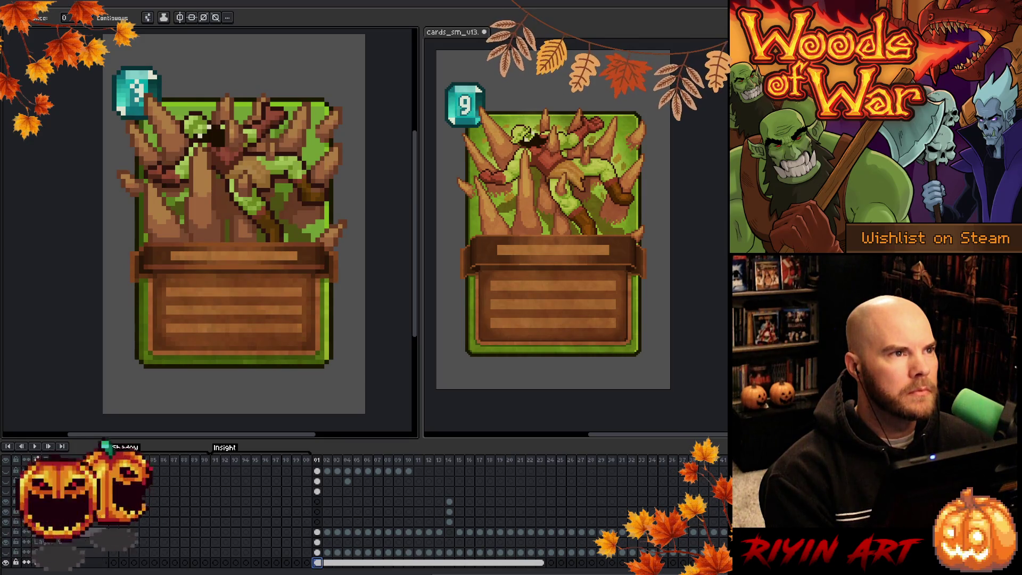
scroll(250, 204, down, 1)
drag(254, 206, 254, 230)
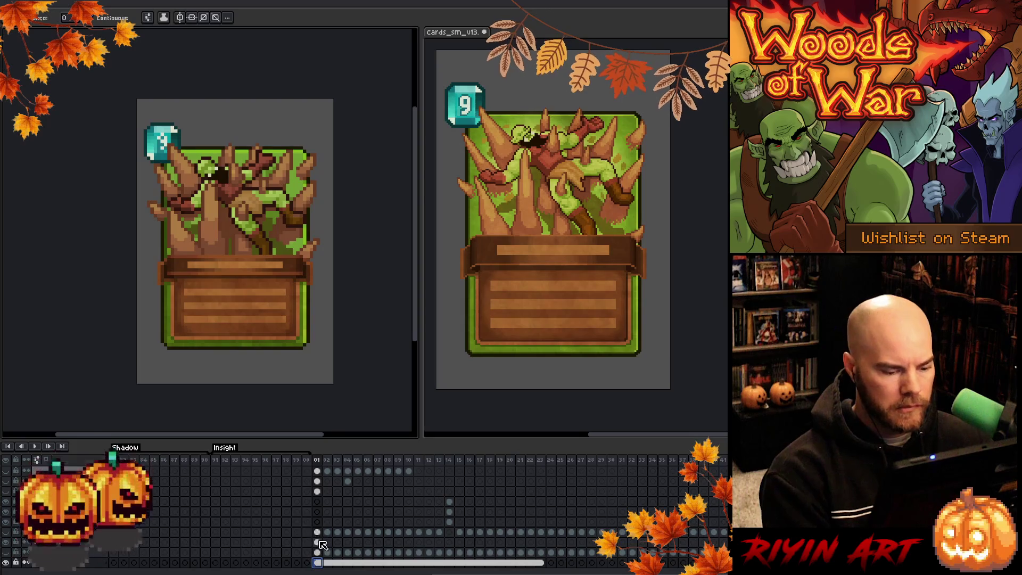
scroll(317, 538, up, 3)
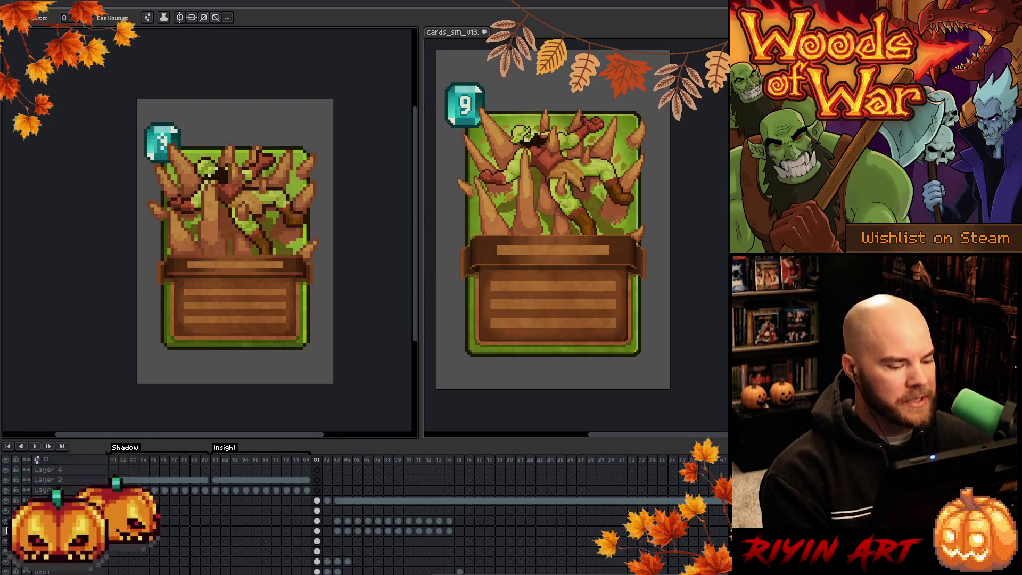
scroll(238, 241, up, 1)
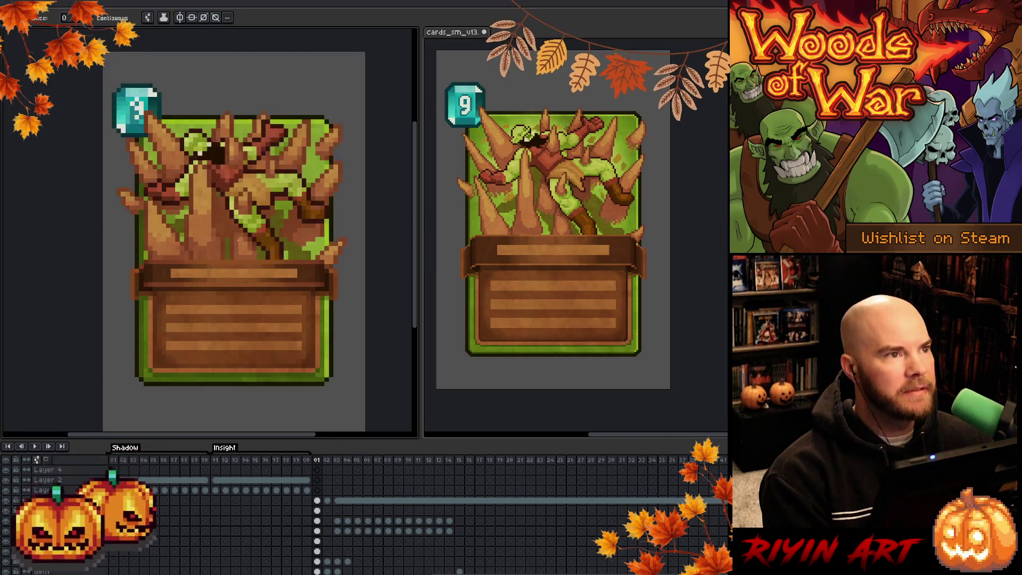
scroll(238, 239, down, 1)
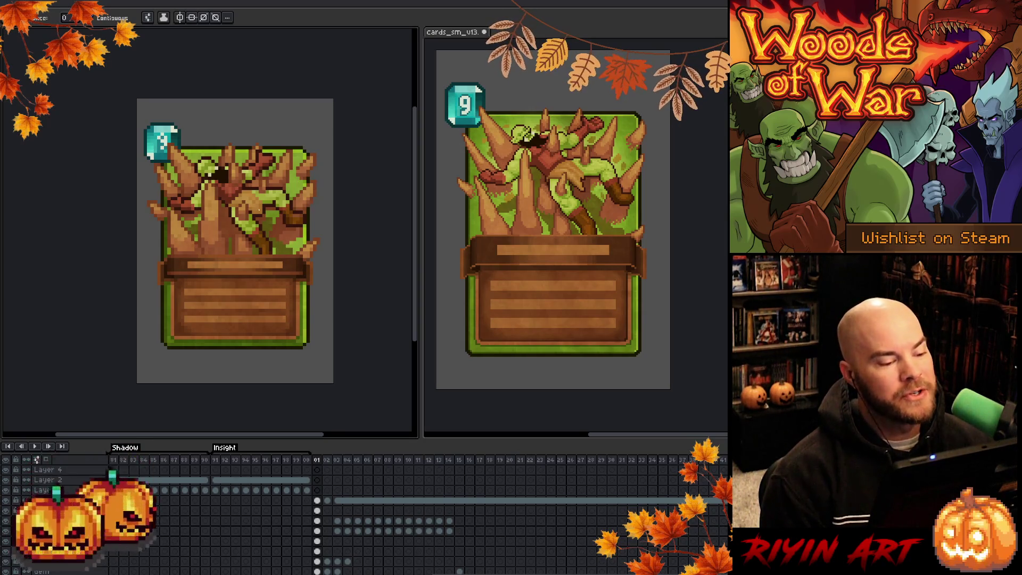
key(h)
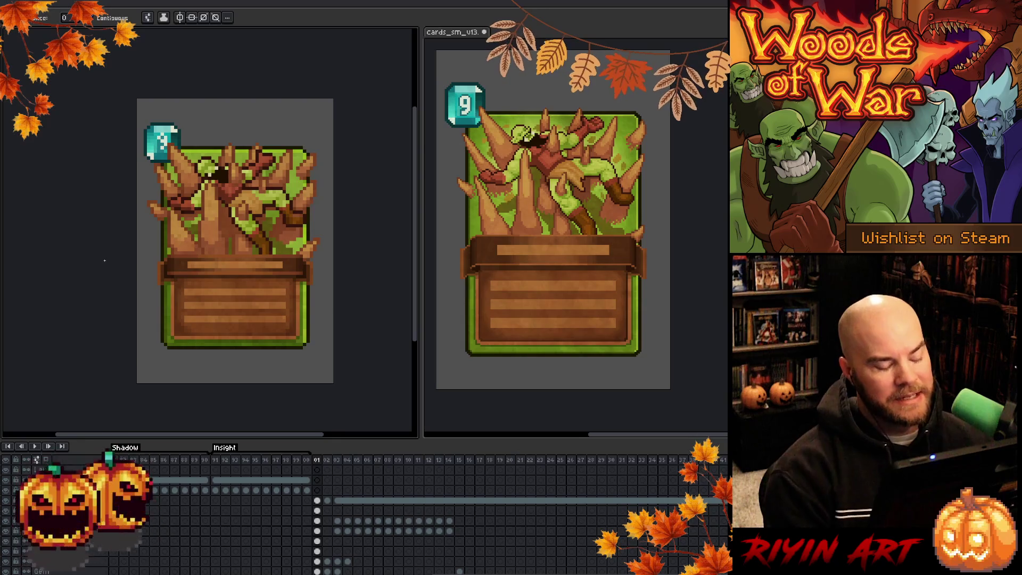
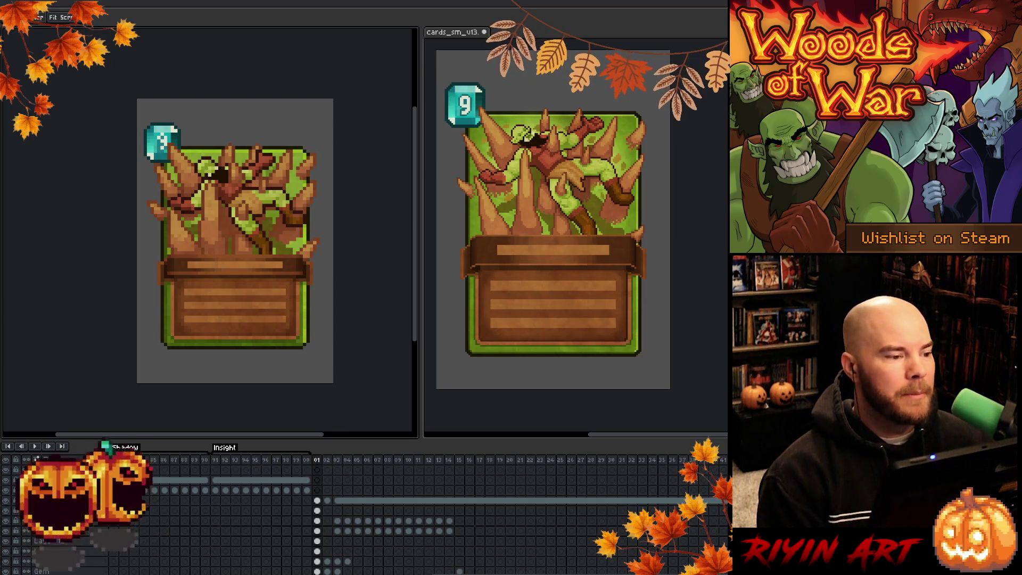
Zoom and pan over the card art, then select the art layer's frame 01 cel.
scroll(234, 186, up, 1)
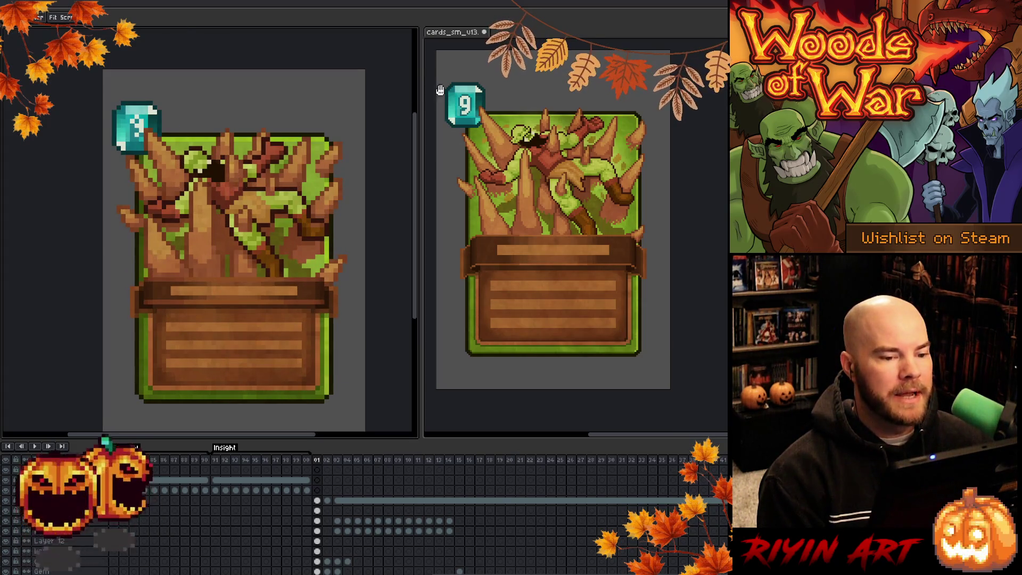
scroll(568, 220, up, 1)
scroll(546, 169, up, 1)
scroll(545, 169, down, 1)
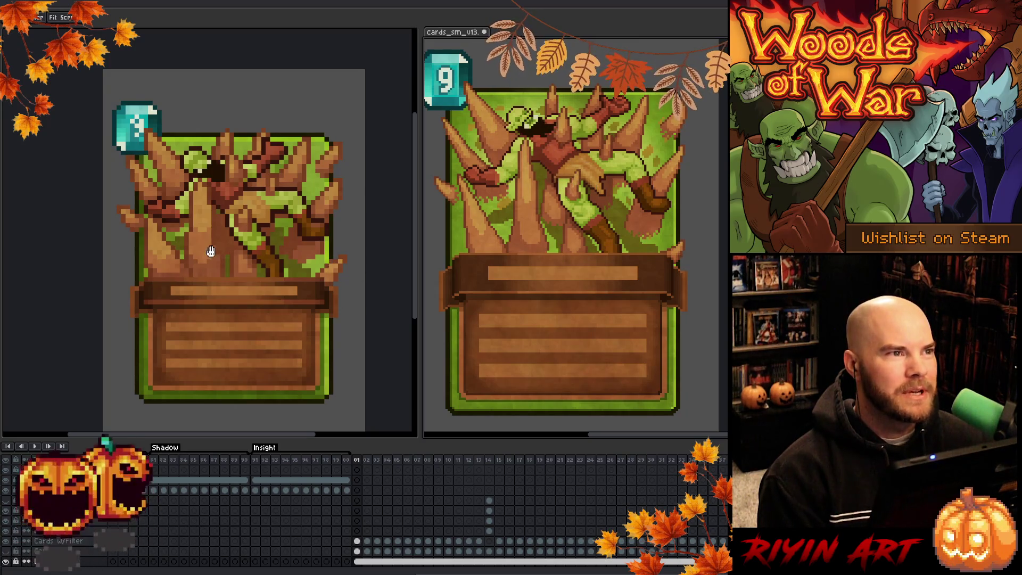
scroll(214, 243, up, 1)
mouse_move(242, 236)
mouse_down()
mouse_move(238, 201)
mouse_move(244, 230)
mouse_up()
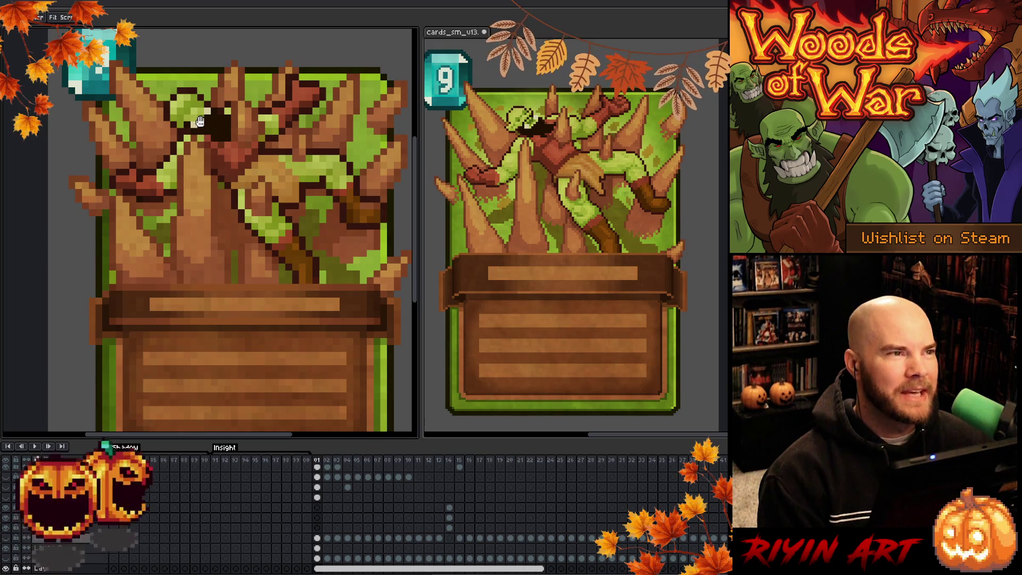
scroll(184, 123, up, 3)
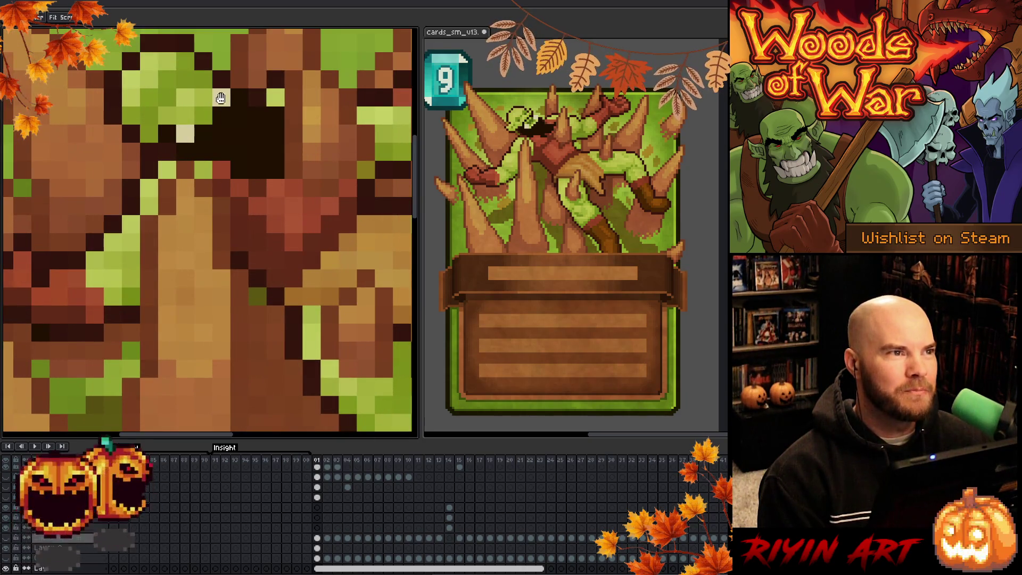
scroll(239, 196, down, 3)
scroll(256, 190, up, 1)
scroll(184, 144, up, 2)
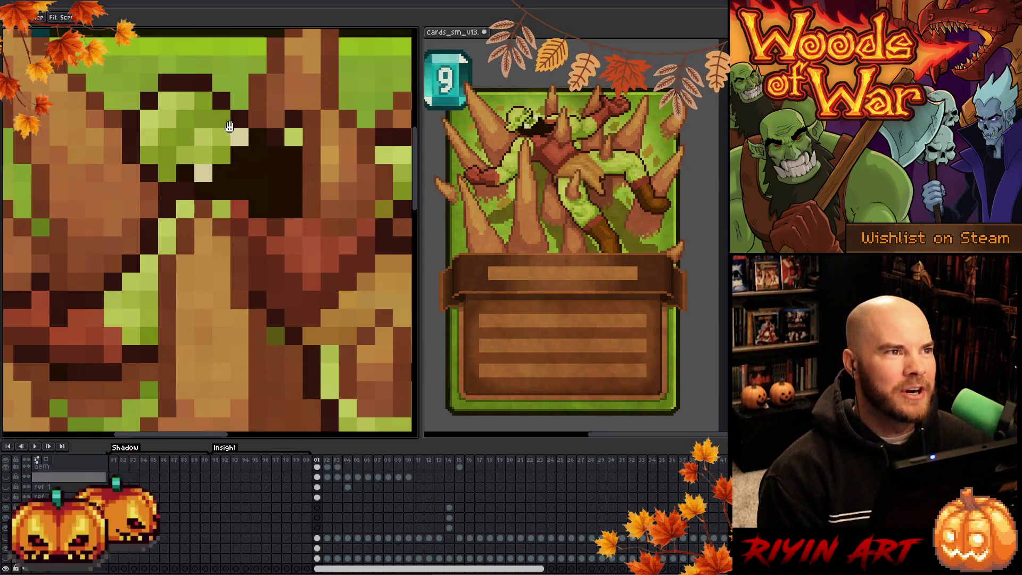
scroll(213, 162, down, 2)
scroll(213, 162, down, 3)
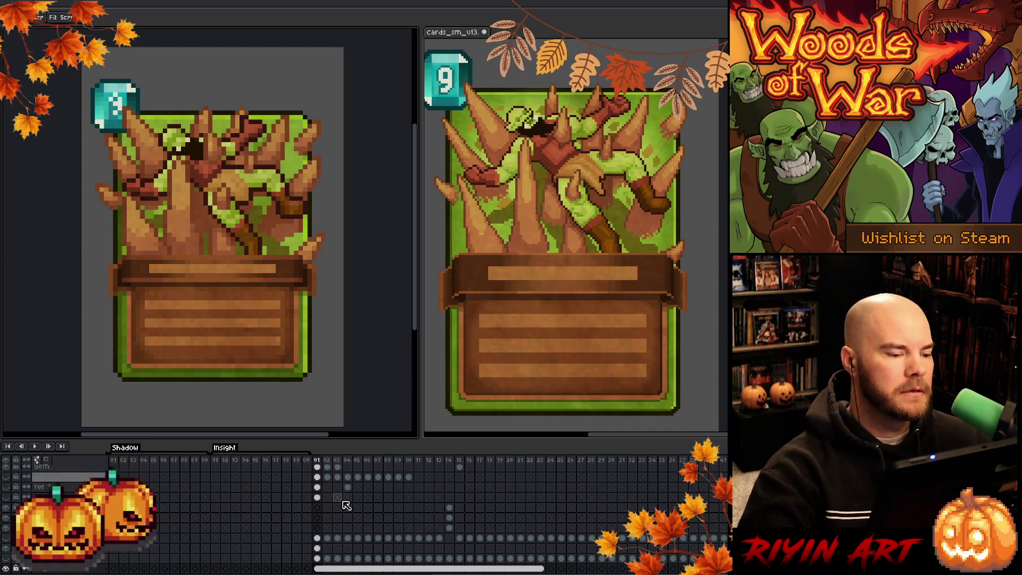
click(318, 498)
scroll(322, 500, up, 2)
scroll(321, 497, up, 3)
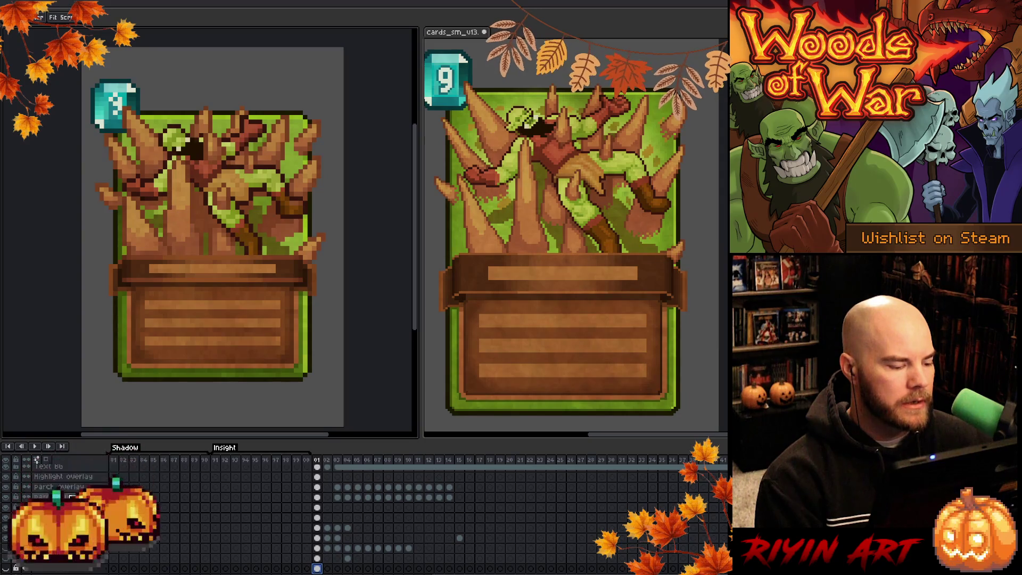
Isolate the art layer to check it, then restore all card layers and reselect frame 01.
click(64, 507)
click(16, 527)
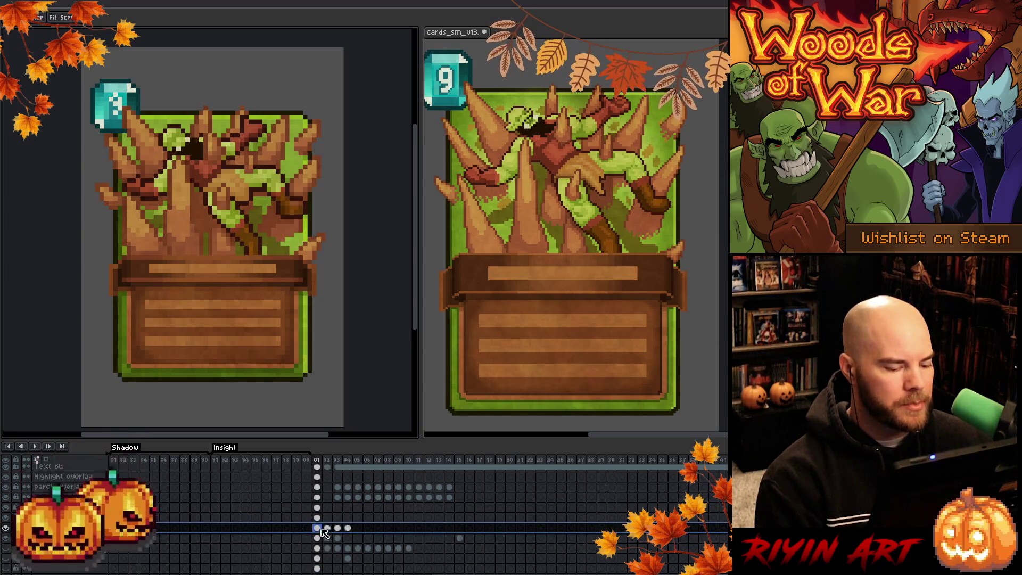
alt+click(6, 528)
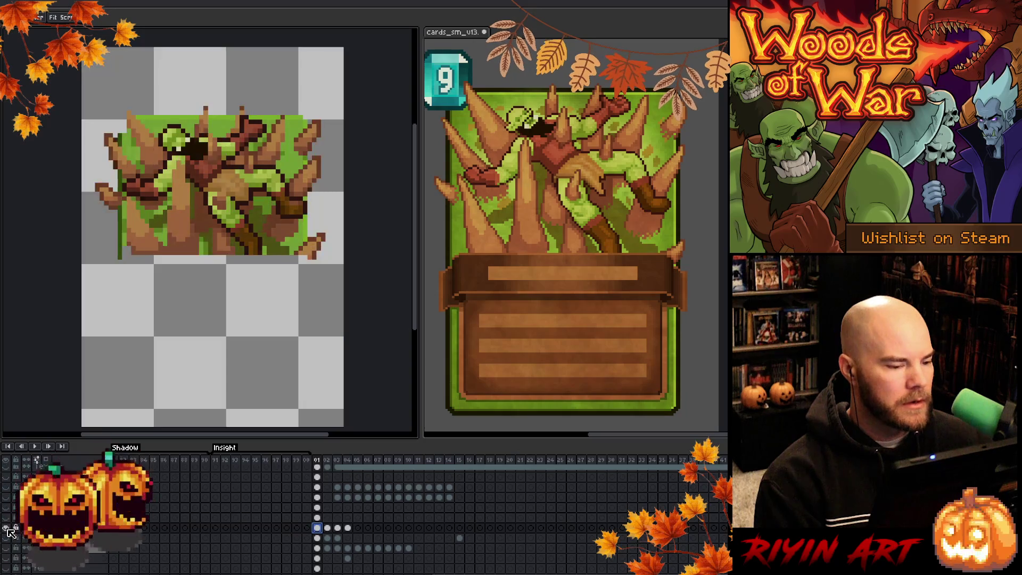
key(b)
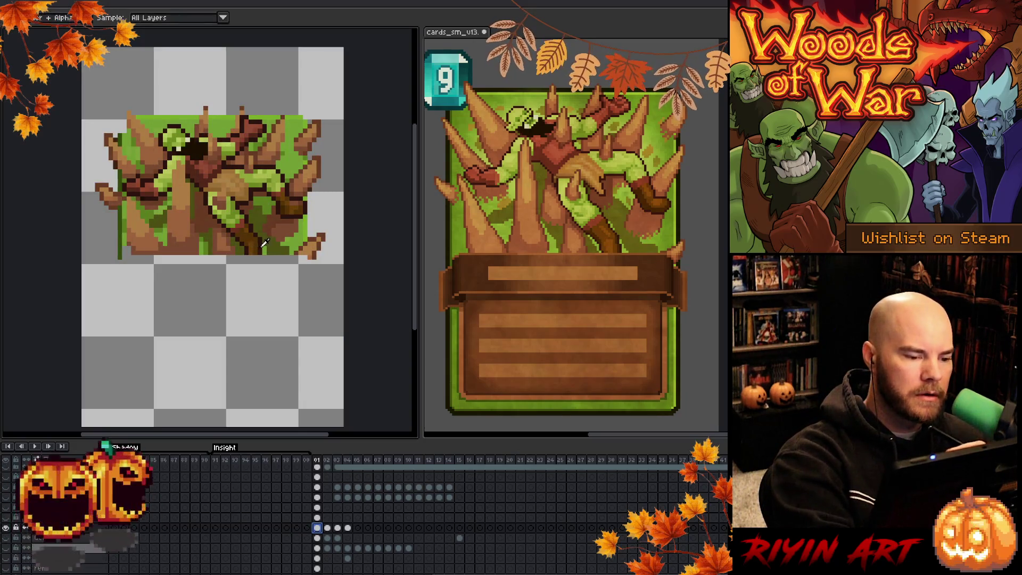
key(ctrl+z)
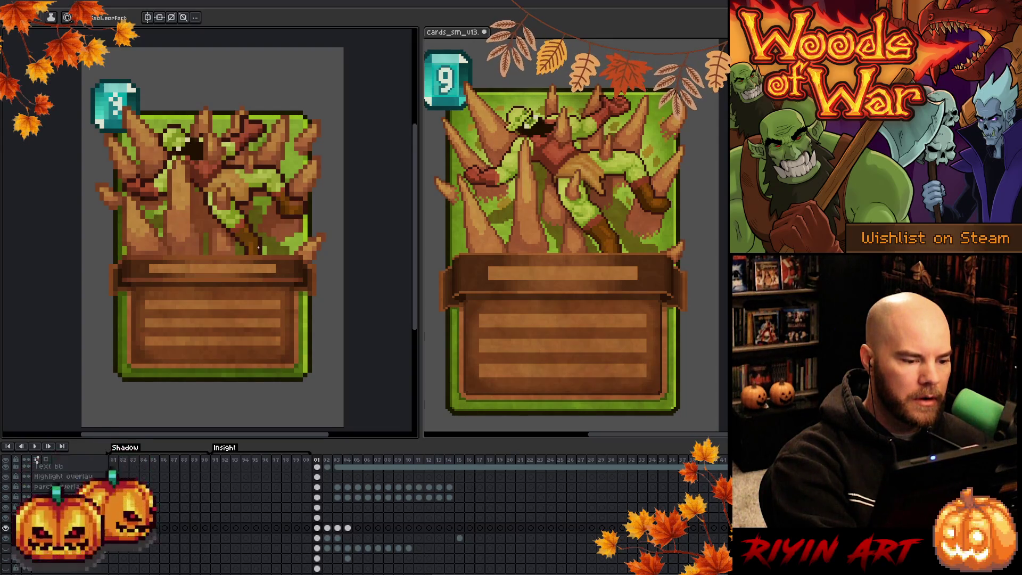
key(i)
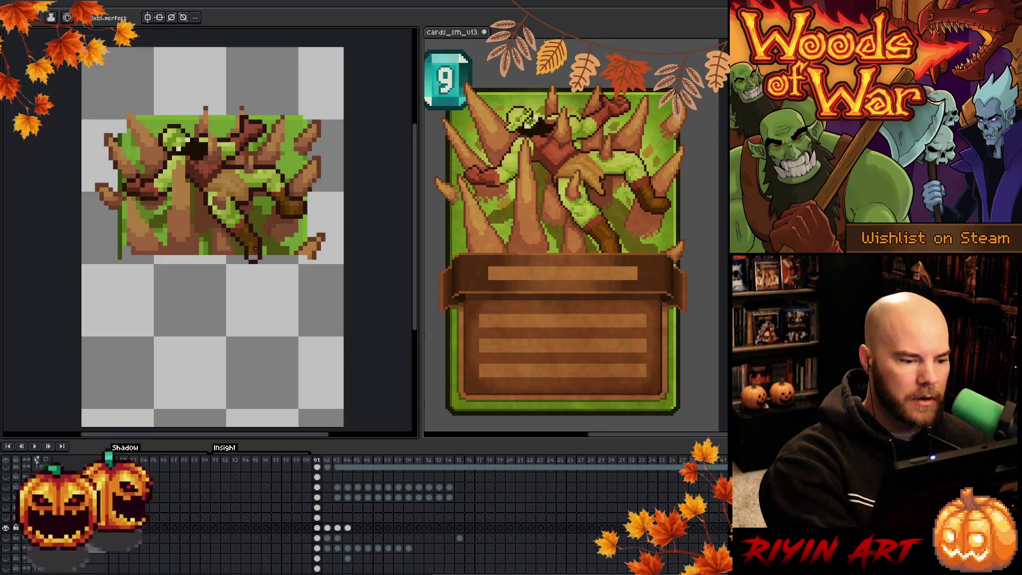
key(b)
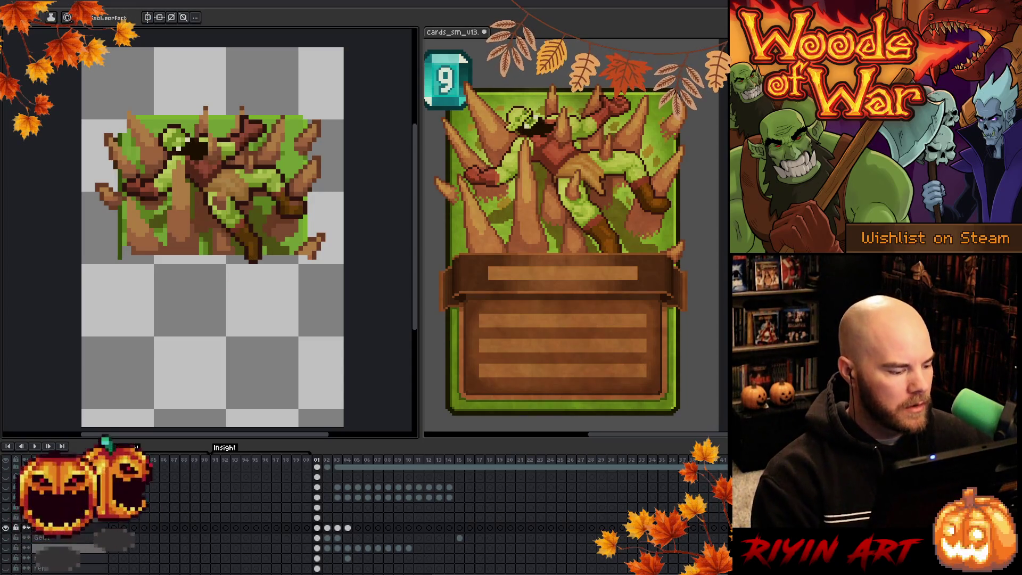
alt+click(6, 528)
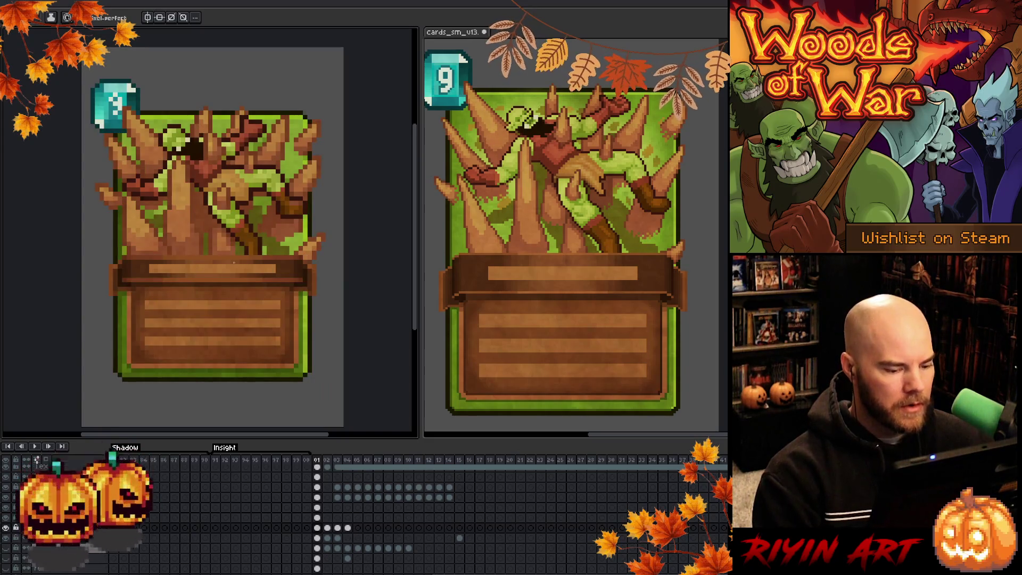
scroll(343, 526, up, 2)
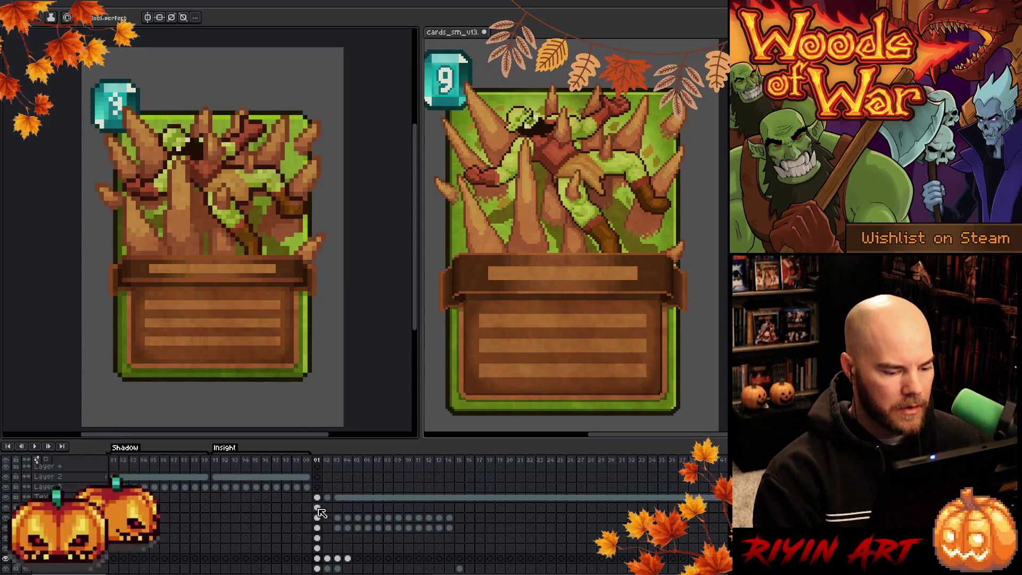
click(318, 498)
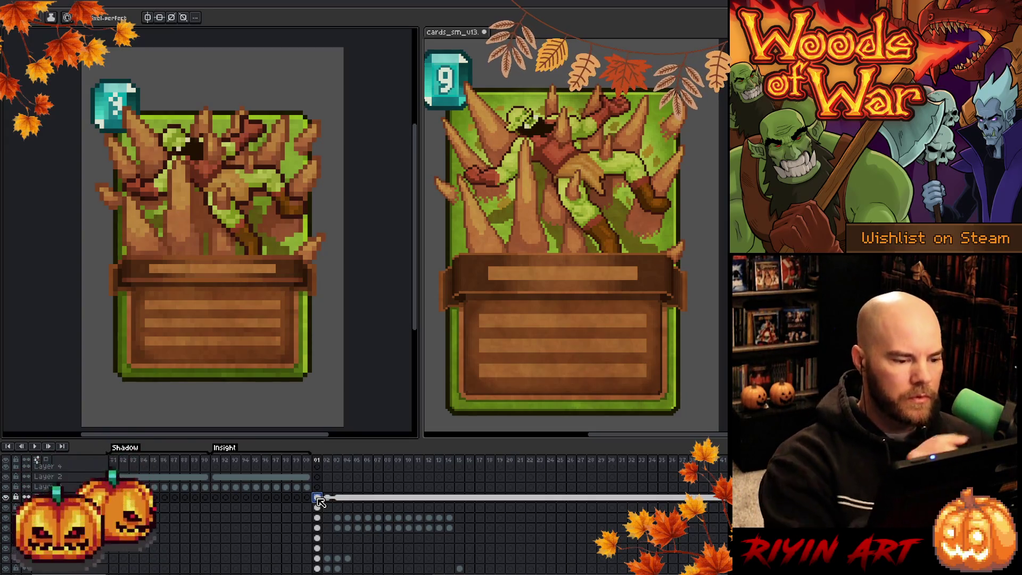
key(Escape)
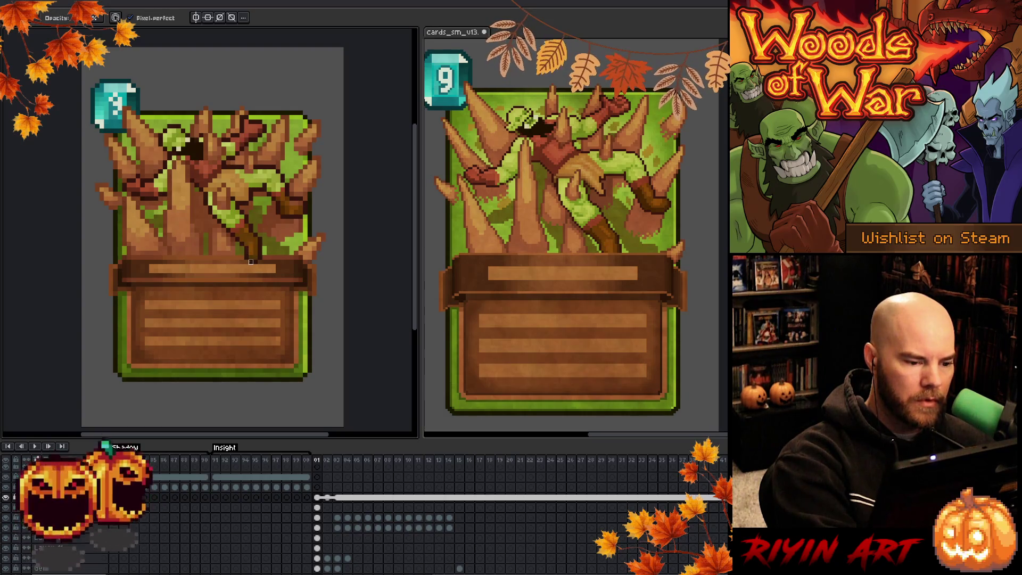
click(317, 498)
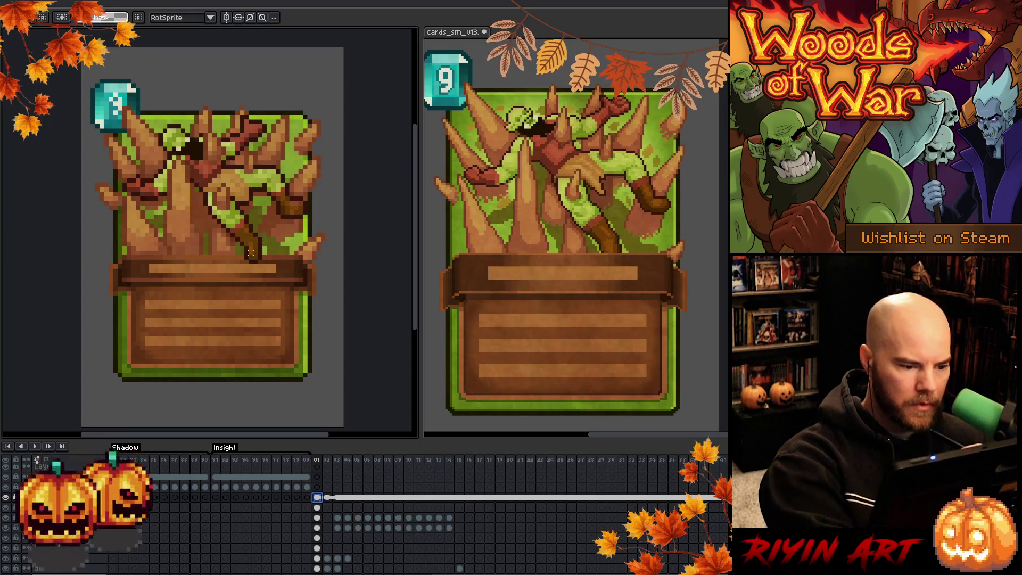
Select the small stem patch above the text box and nudge it down one pixel.
drag(243, 248, 265, 262)
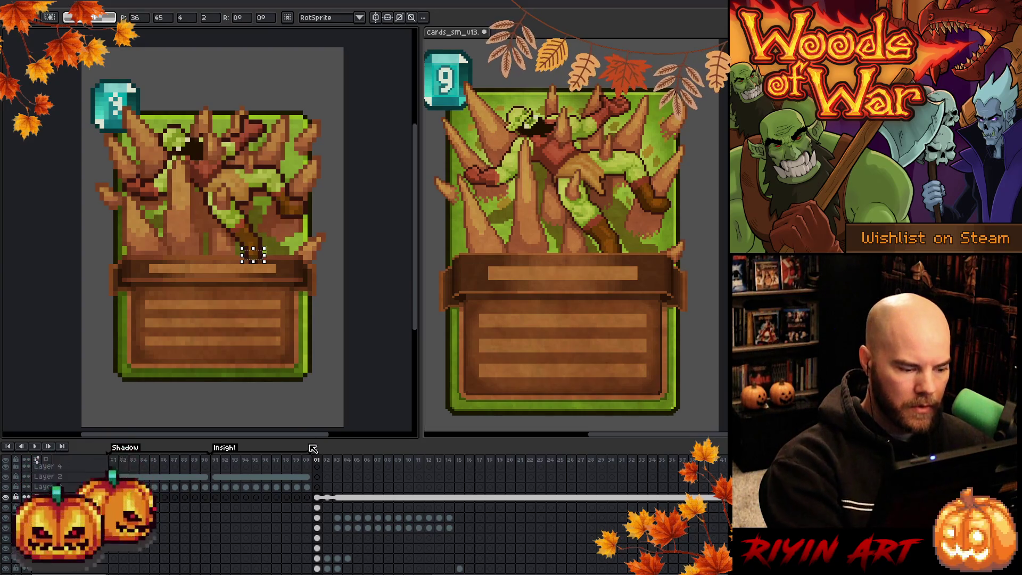
key(Return)
drag(318, 518, 319, 528)
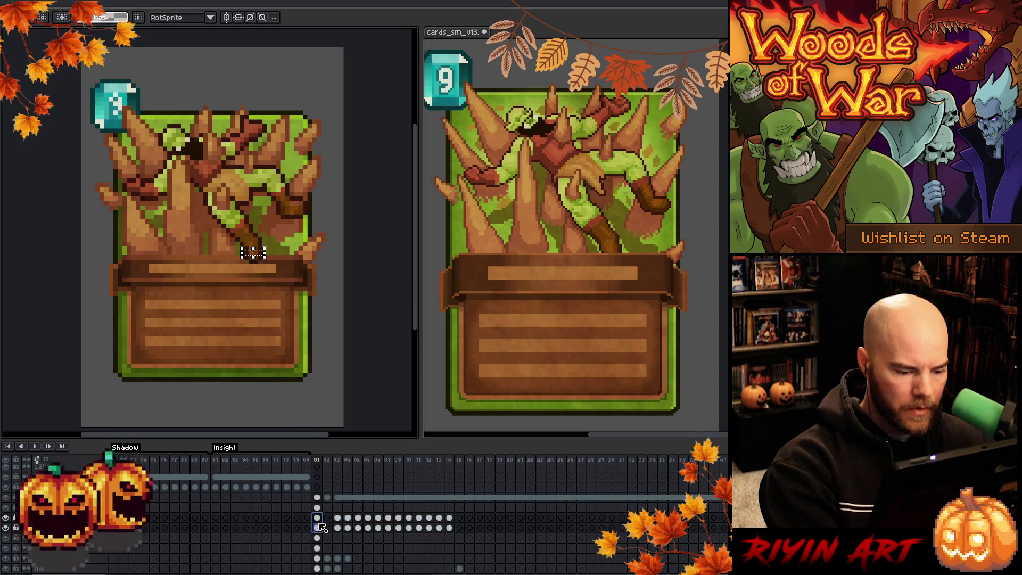
click(255, 258)
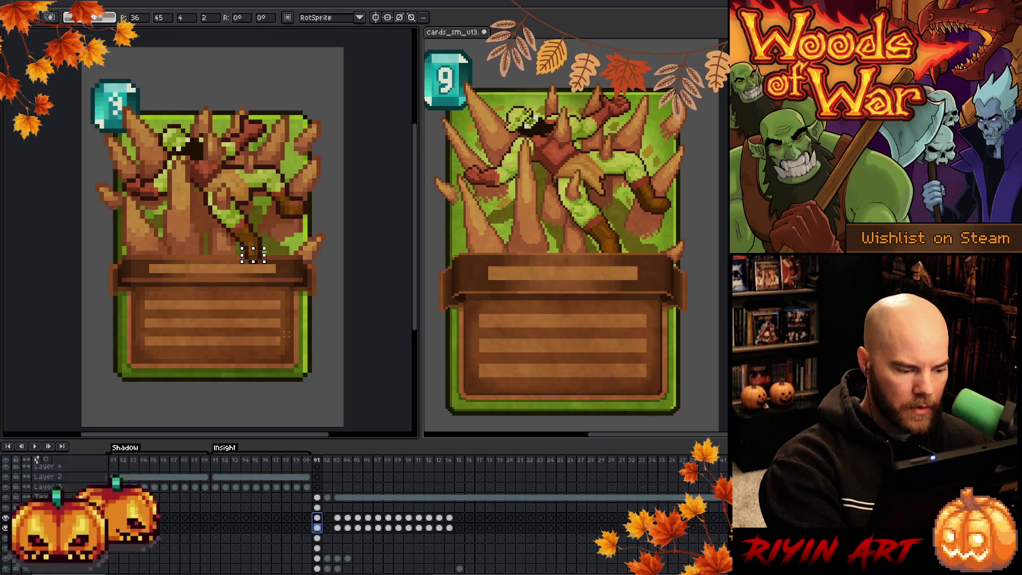
key(Return)
key(Up)
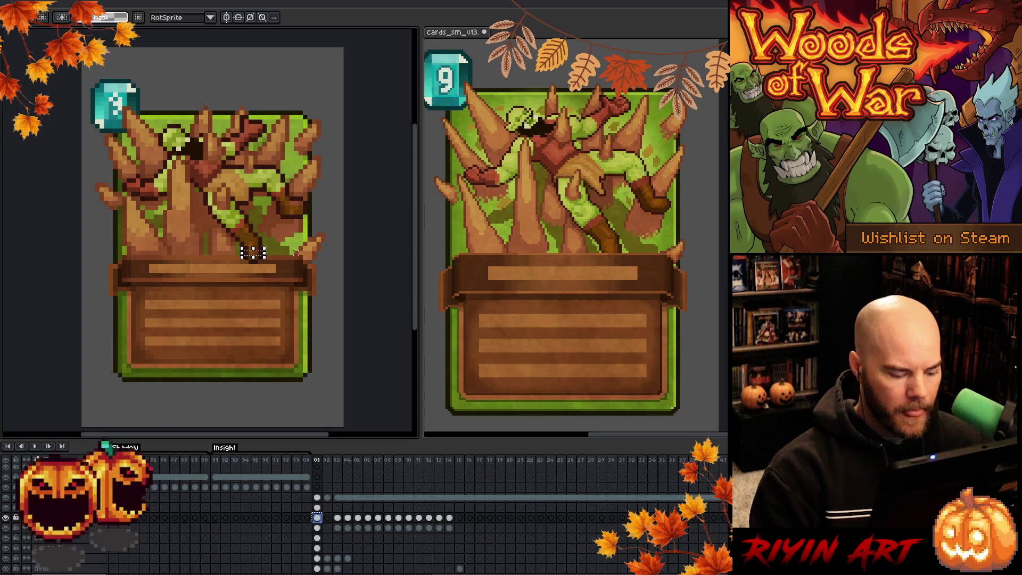
key(Down)
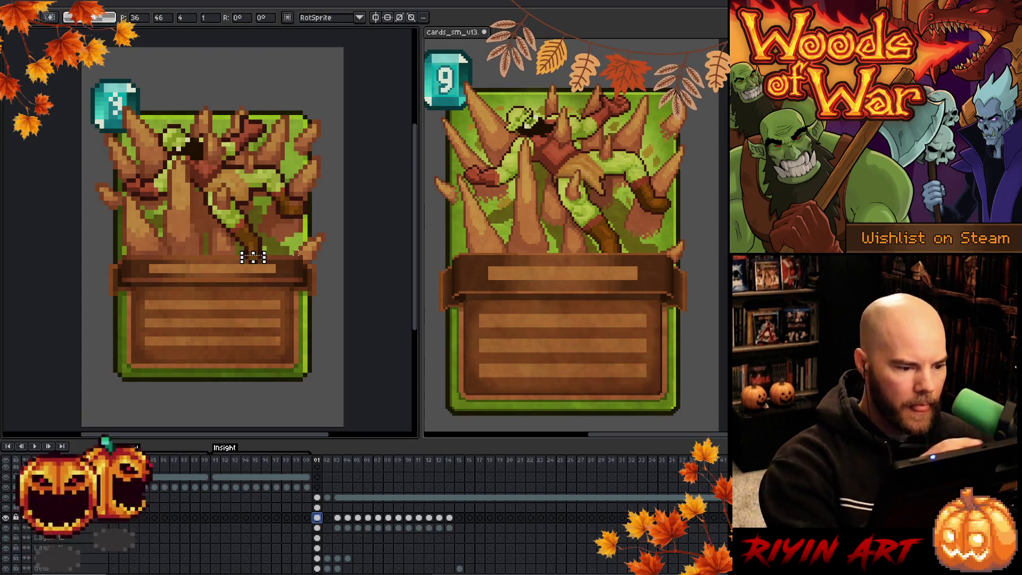
key(ctrl+d)
Reselect the stem patch on the layer below, nudge it down one pixel and commit.
key(ctrl+shift+d)
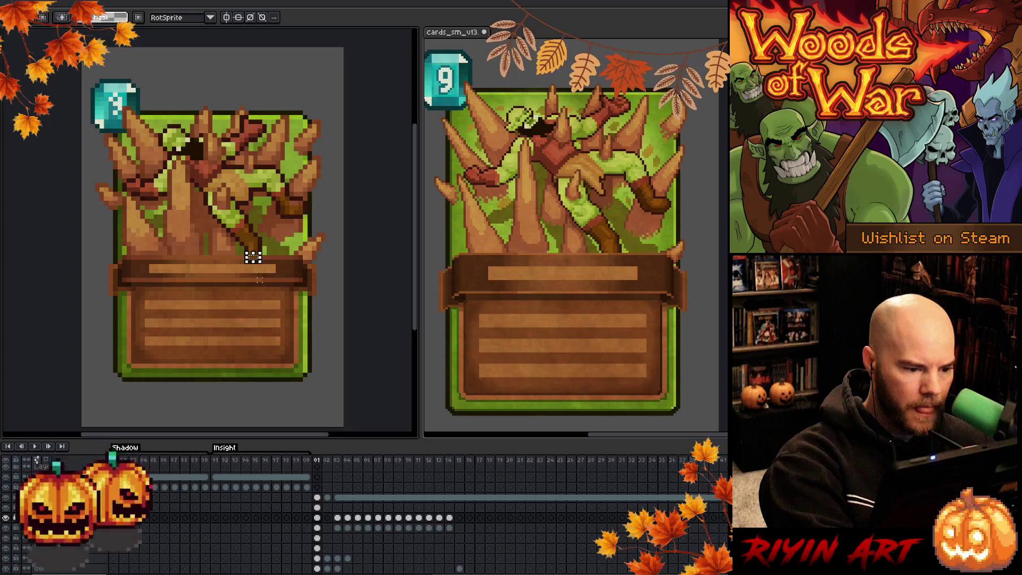
key(Right)
key(ctrl+d)
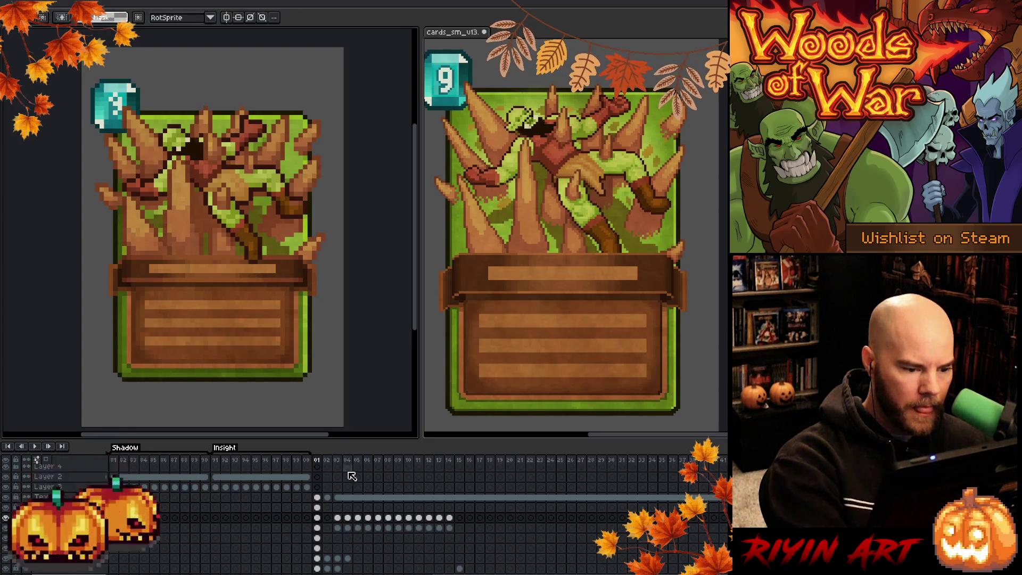
key(Down)
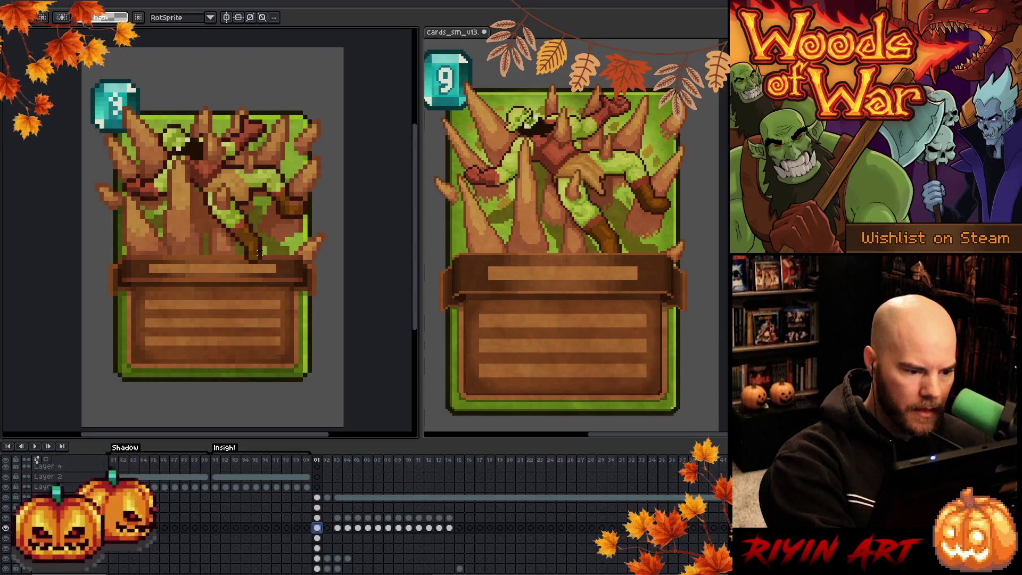
key(ctrl+shift+d)
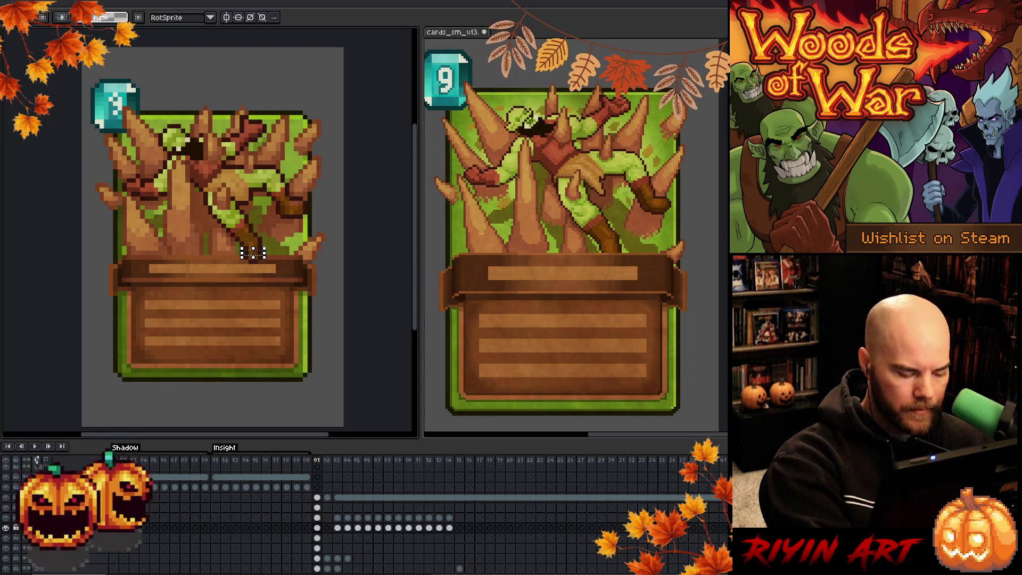
key(Down)
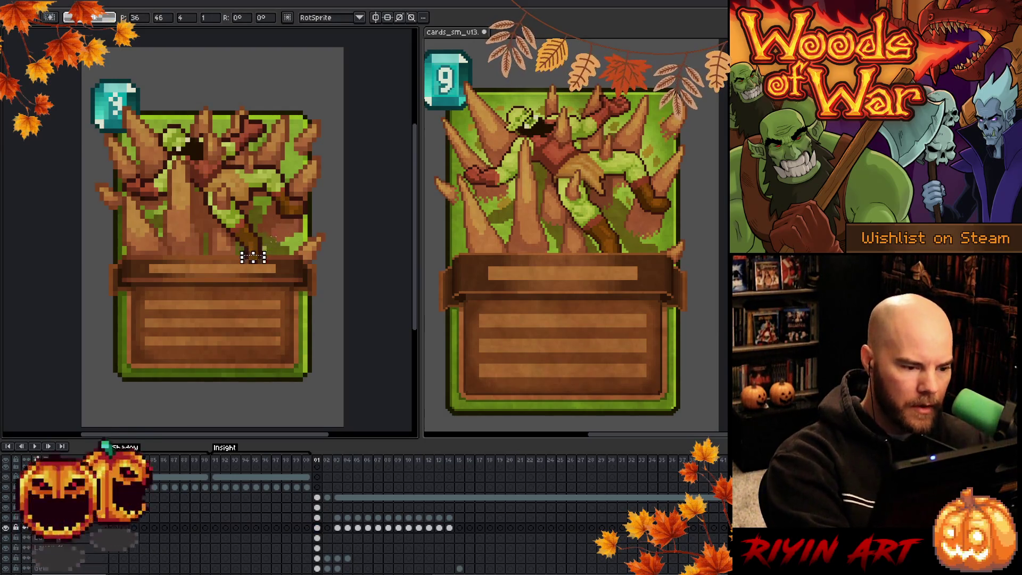
key(Return)
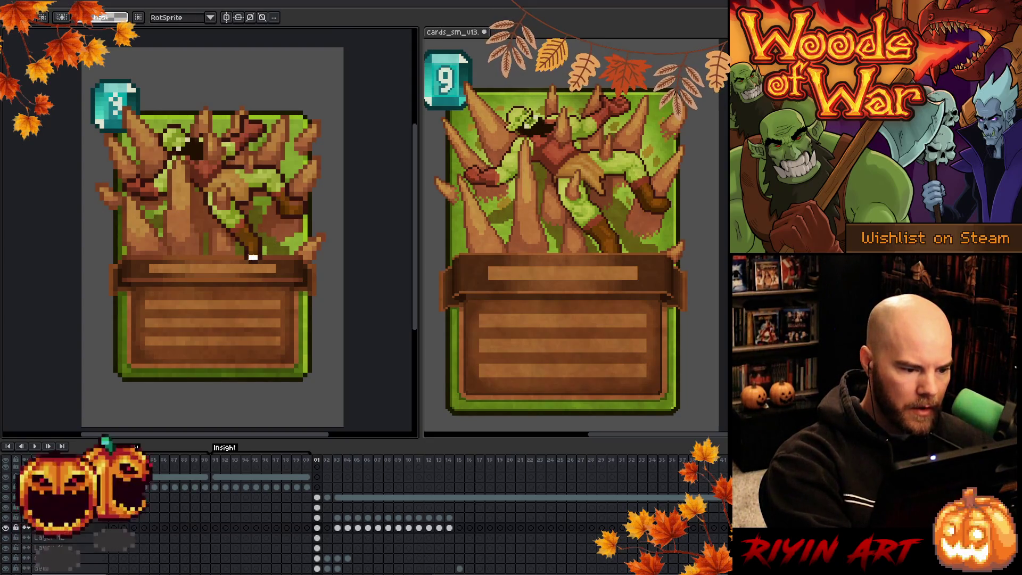
key(ctrl+d)
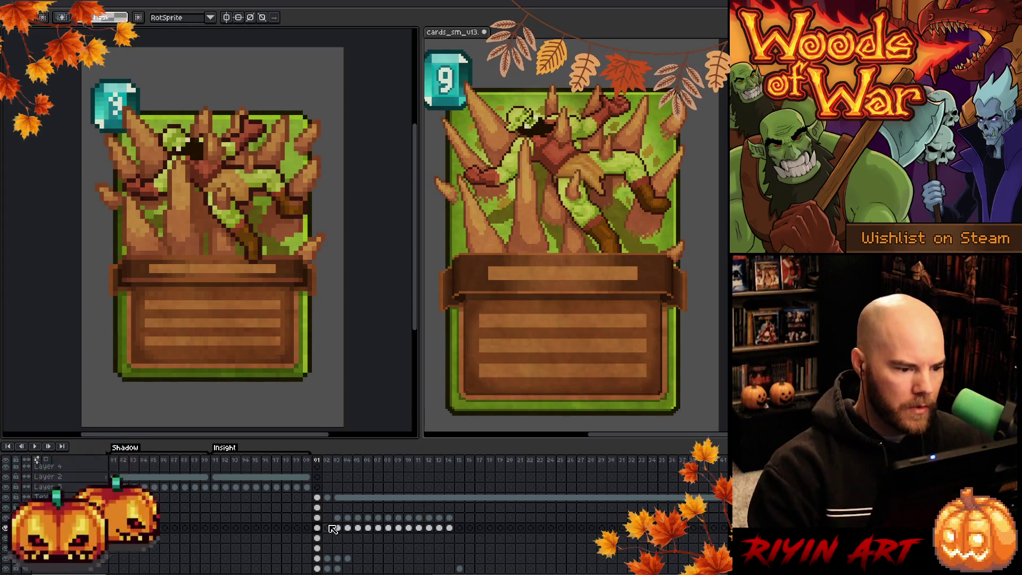
Clean up the thin strip of stray pixels above the banner and deselect.
click(8, 524)
click(9, 523)
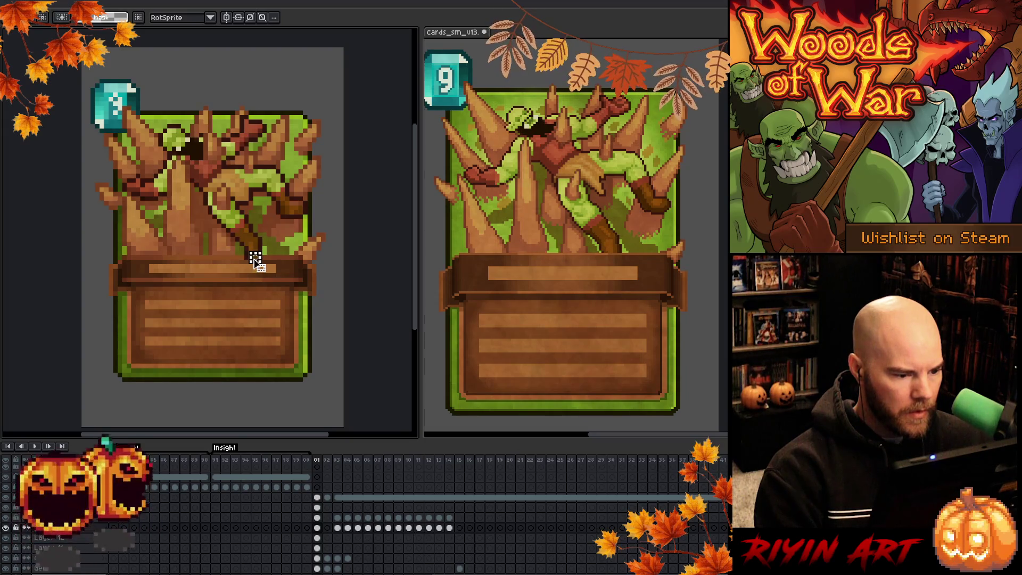
drag(255, 239, 256, 257)
key(Up)
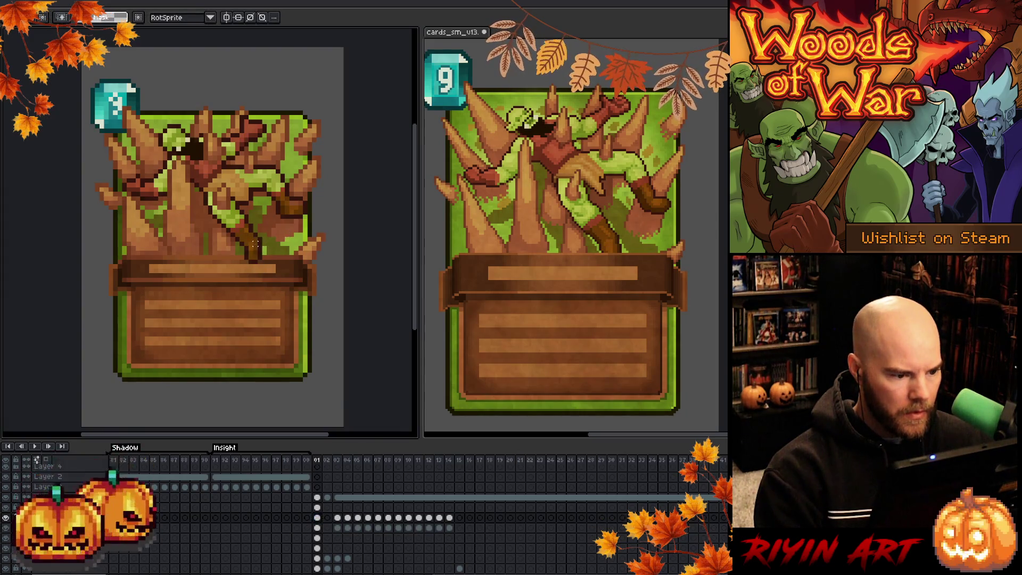
drag(255, 239, 256, 252)
key(ctrl+d)
scroll(309, 267, down, 1)
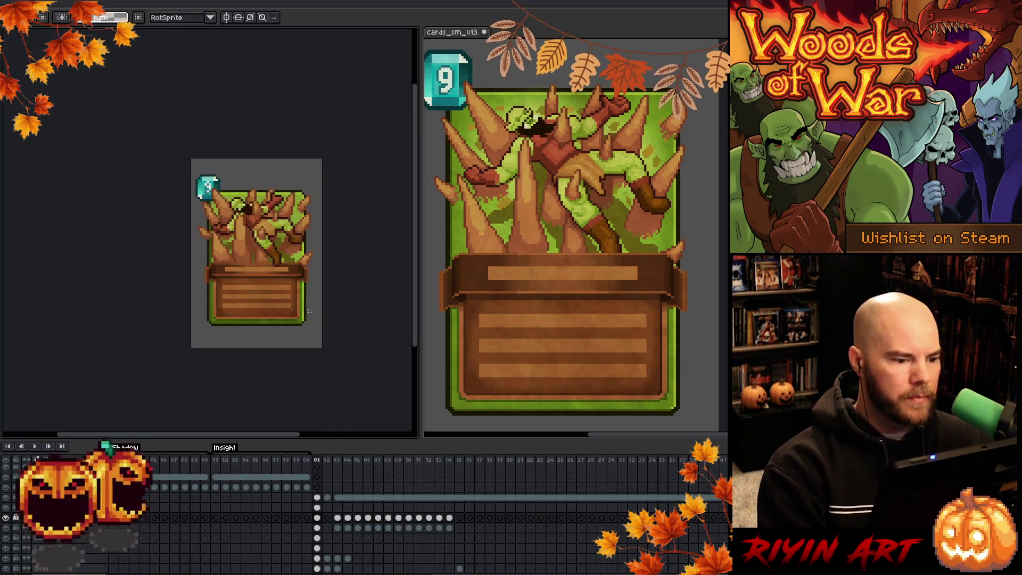
Open the latest cards_glow sprite sheet from the TreeRevenge folder.
drag(342, 278, 260, 266)
scroll(289, 248, up, 1)
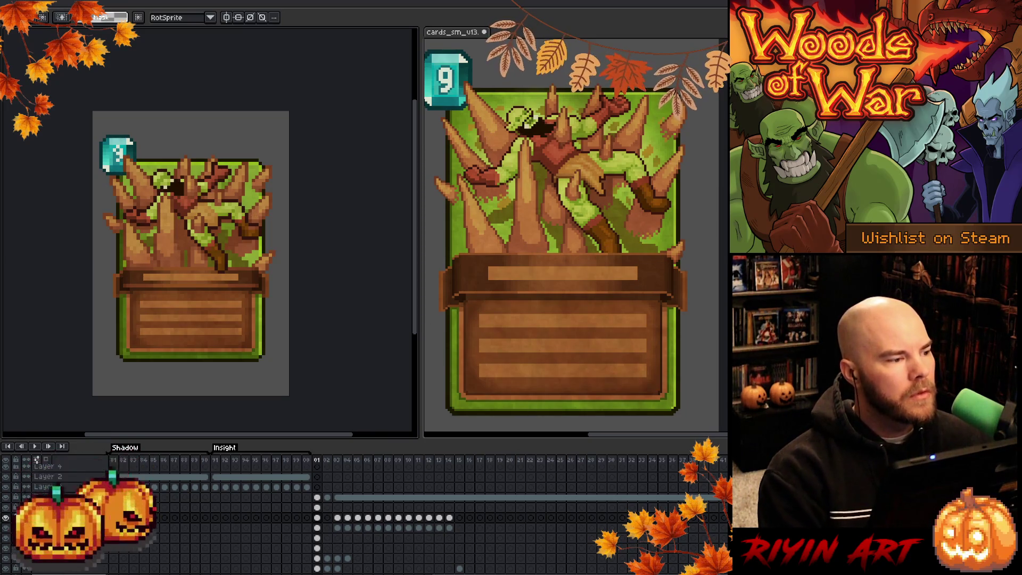
key(ctrl+o)
scroll(110, 279, down, 15)
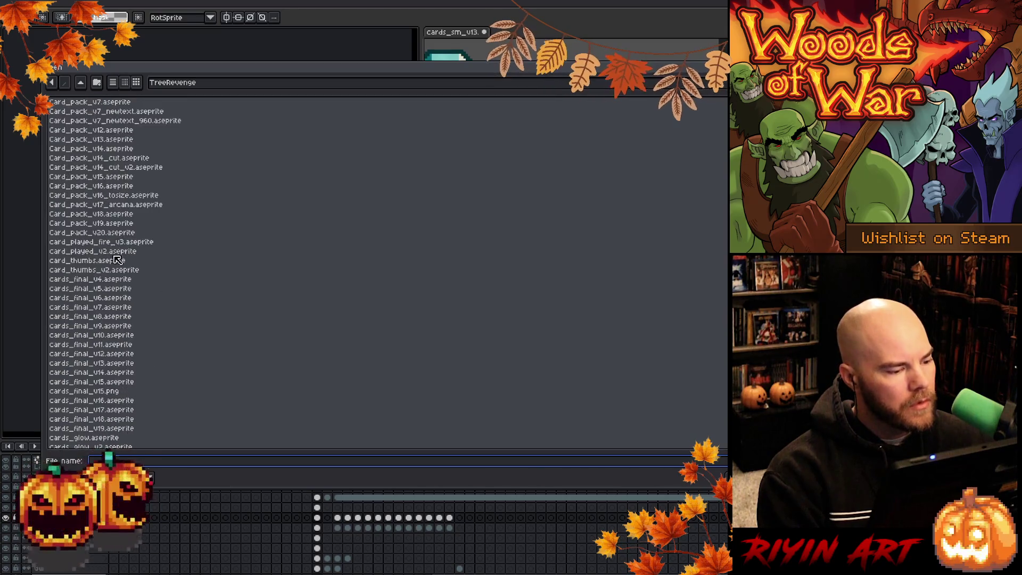
double_click(104, 336)
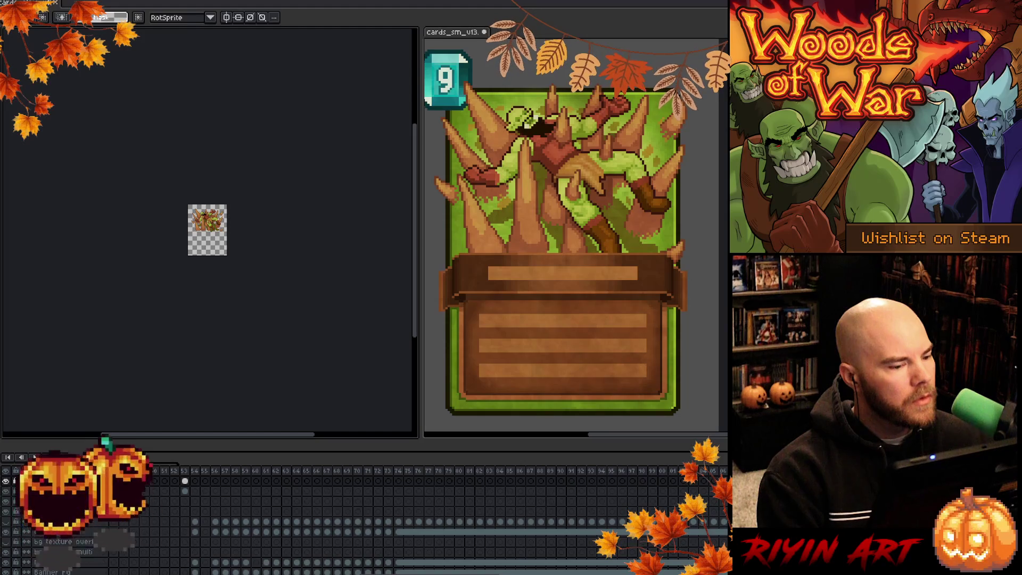
key(alt+f)
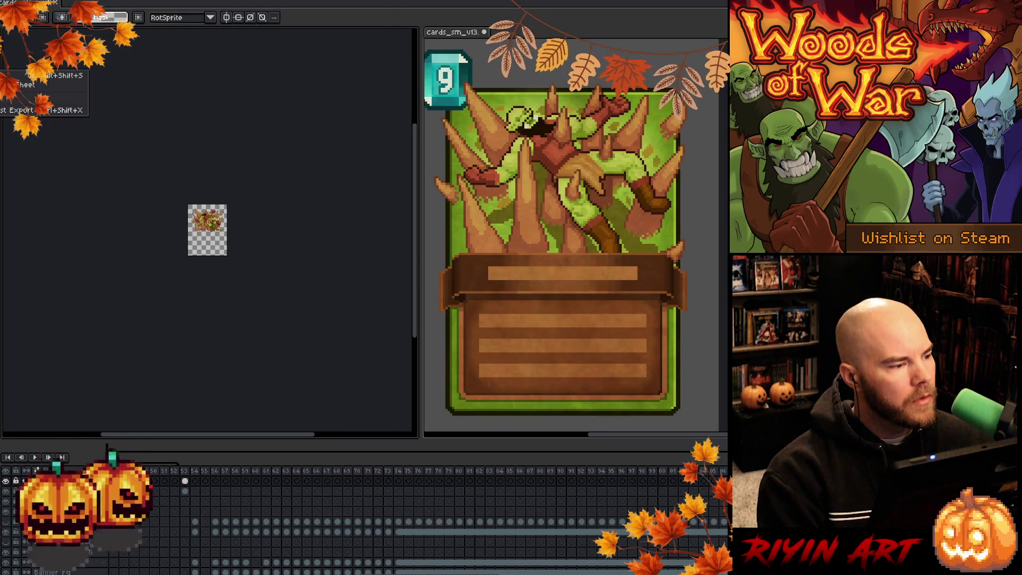
Save the card sheet as a new version, cards_glow_v18.aseprite.
key(ctrl+shift+s)
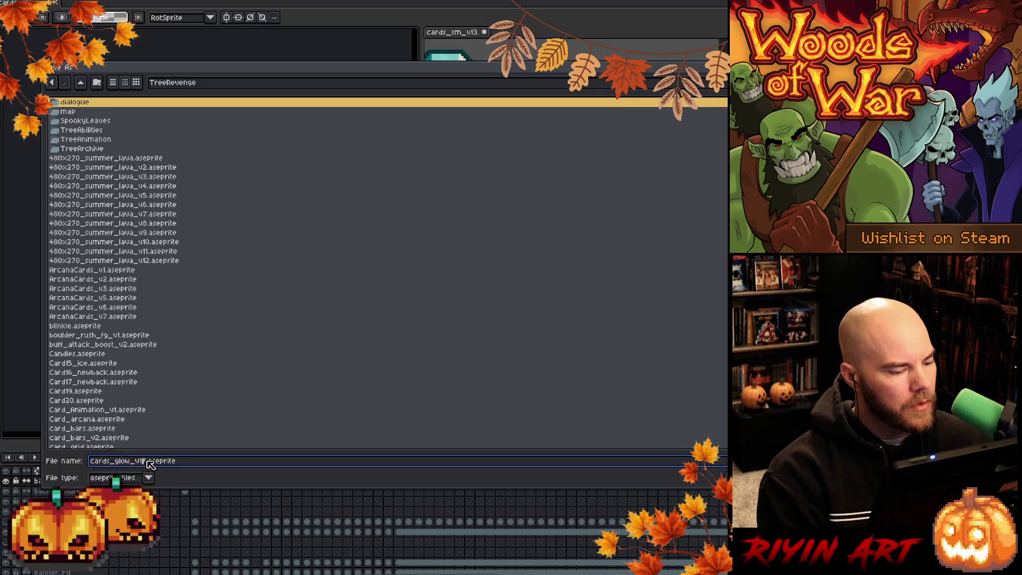
text(8)
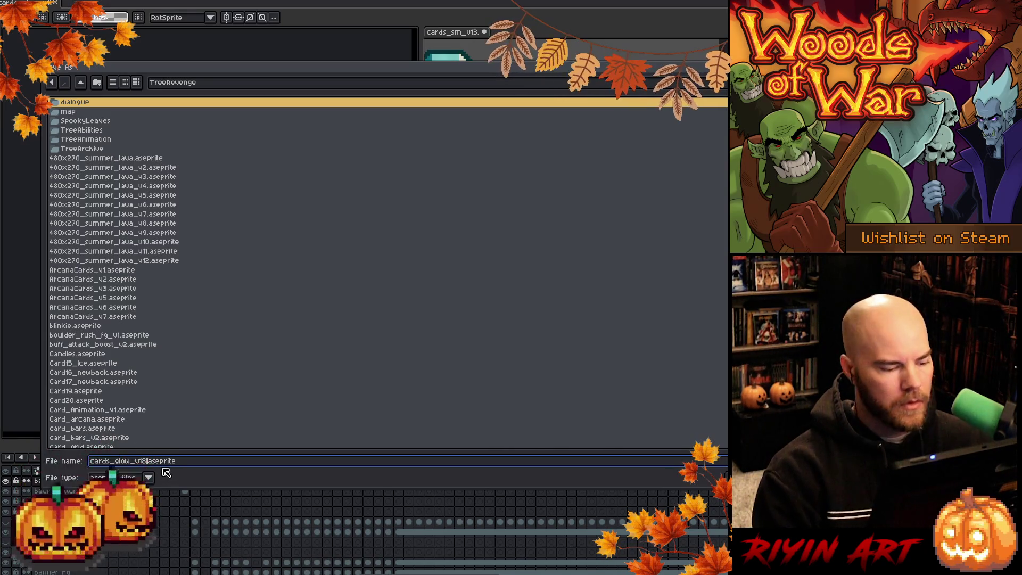
key(Return)
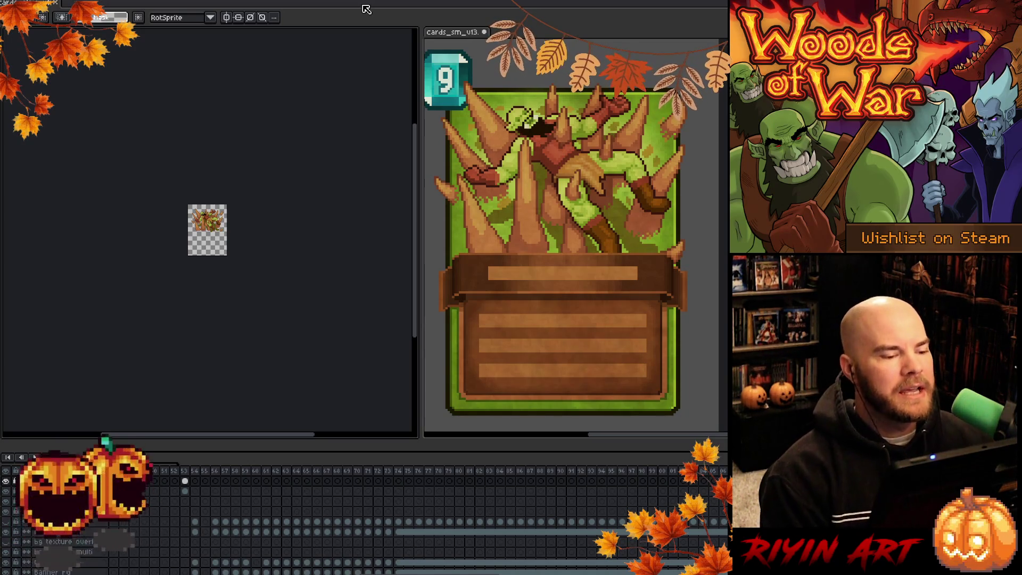
scroll(188, 217, up, 4)
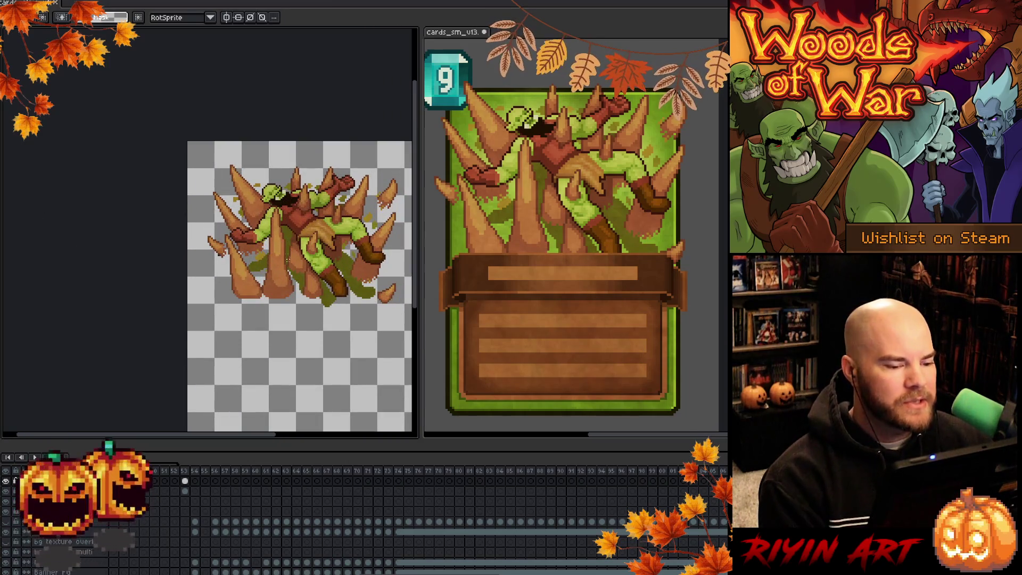
drag(317, 291, 224, 277)
scroll(203, 249, up, 3)
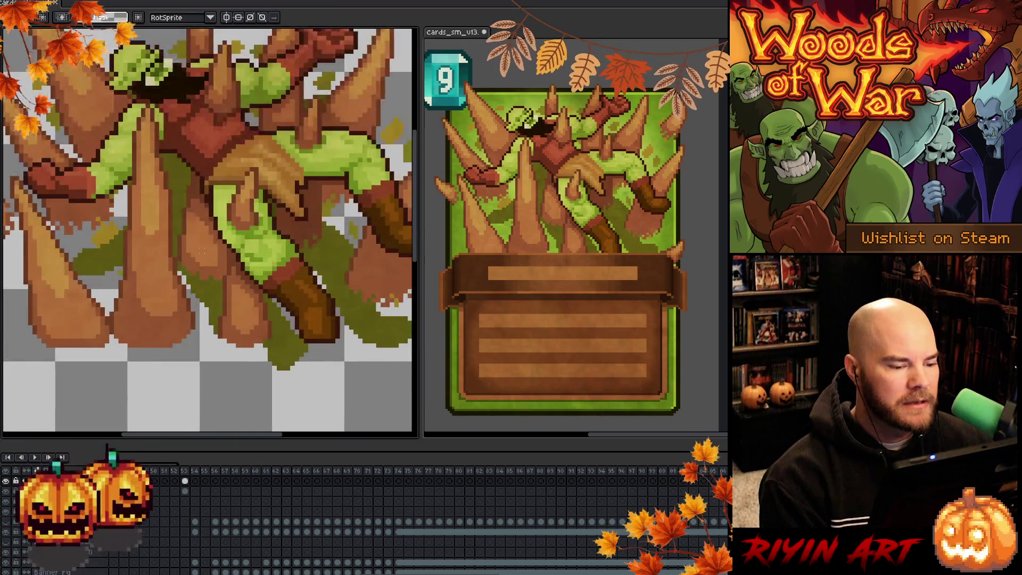
scroll(203, 248, down, 2)
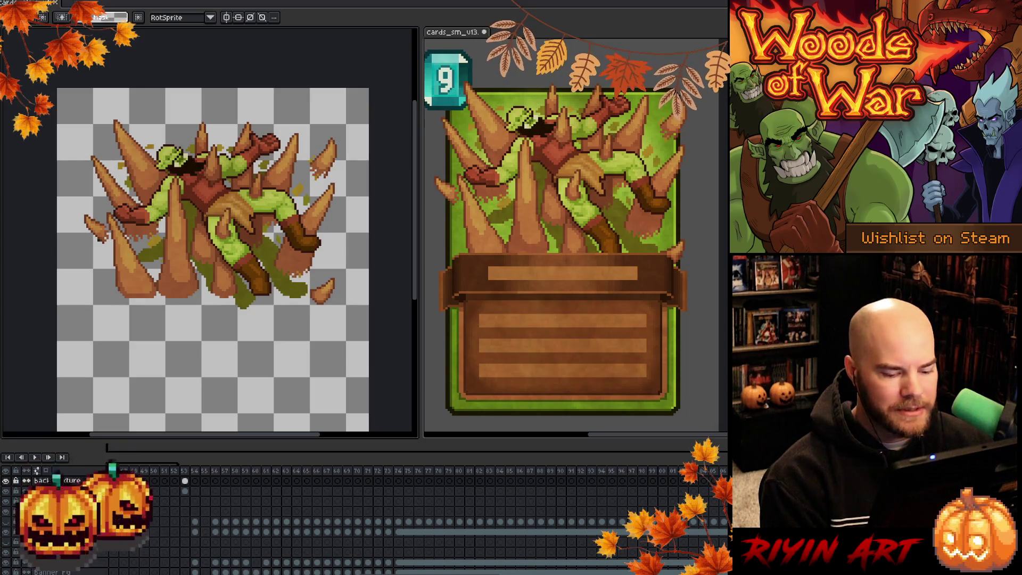
scroll(431, 479, left, 5)
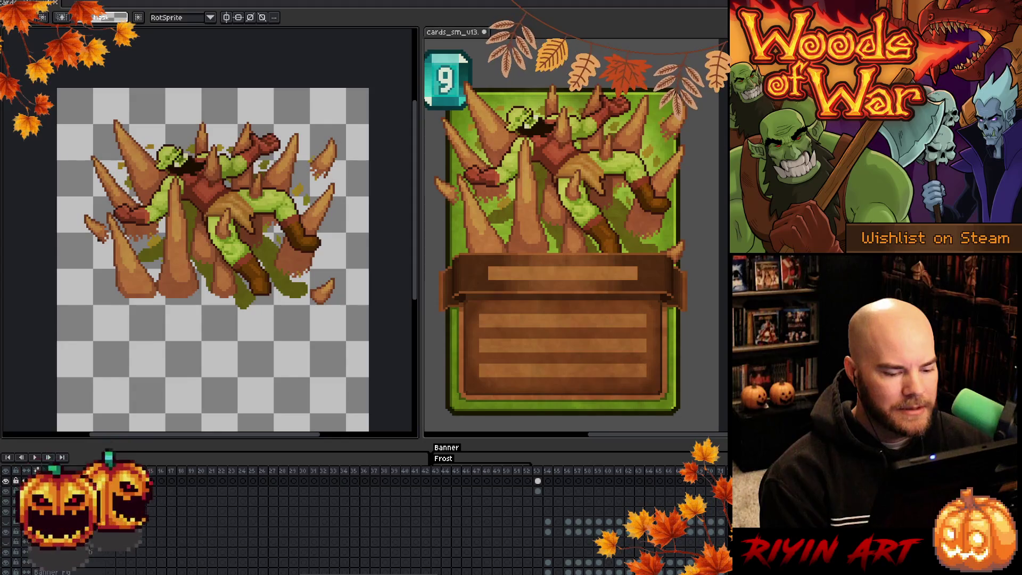
scroll(431, 479, right, 5)
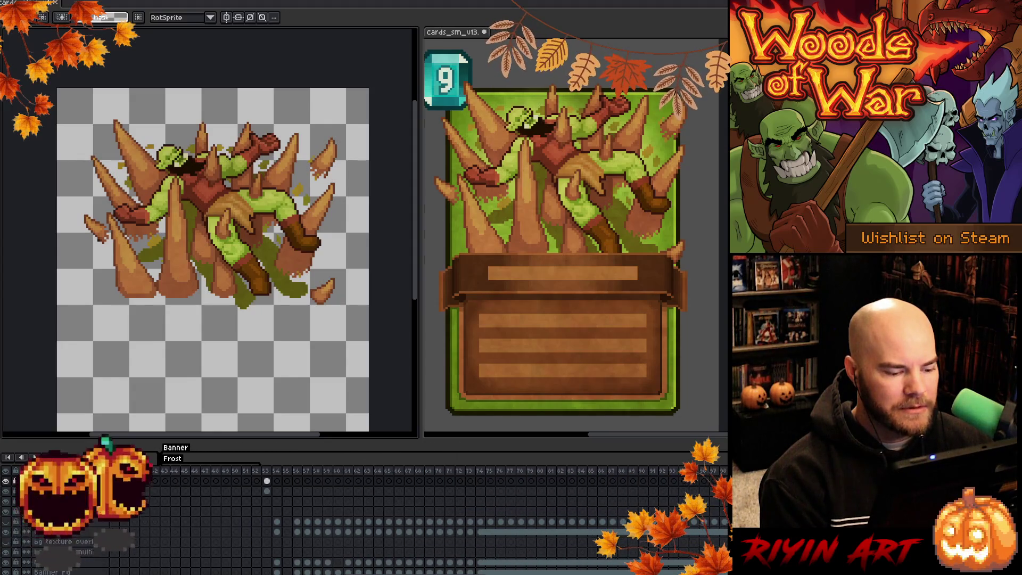
scroll(431, 479, right, 1)
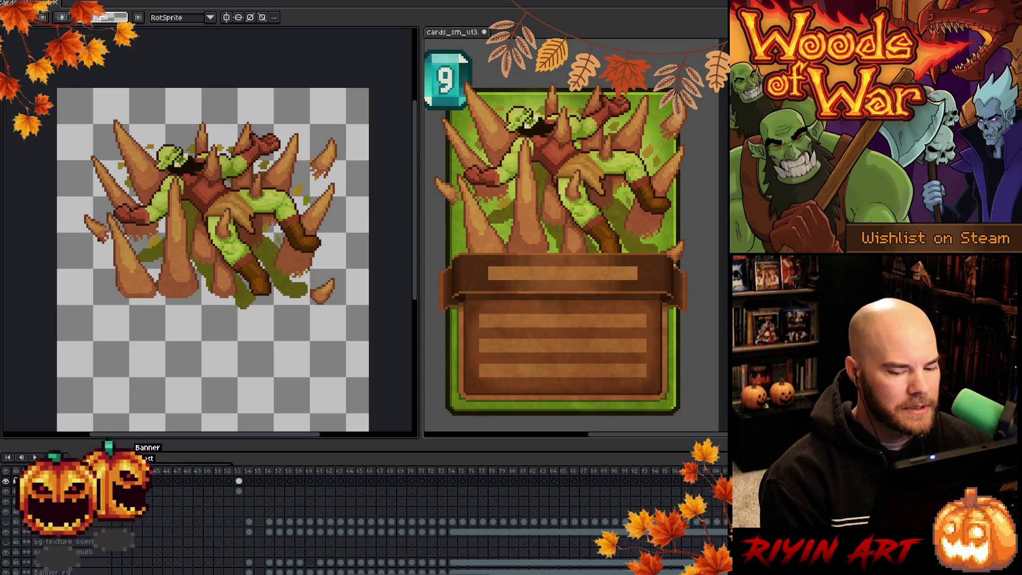
scroll(372, 511, right, 5)
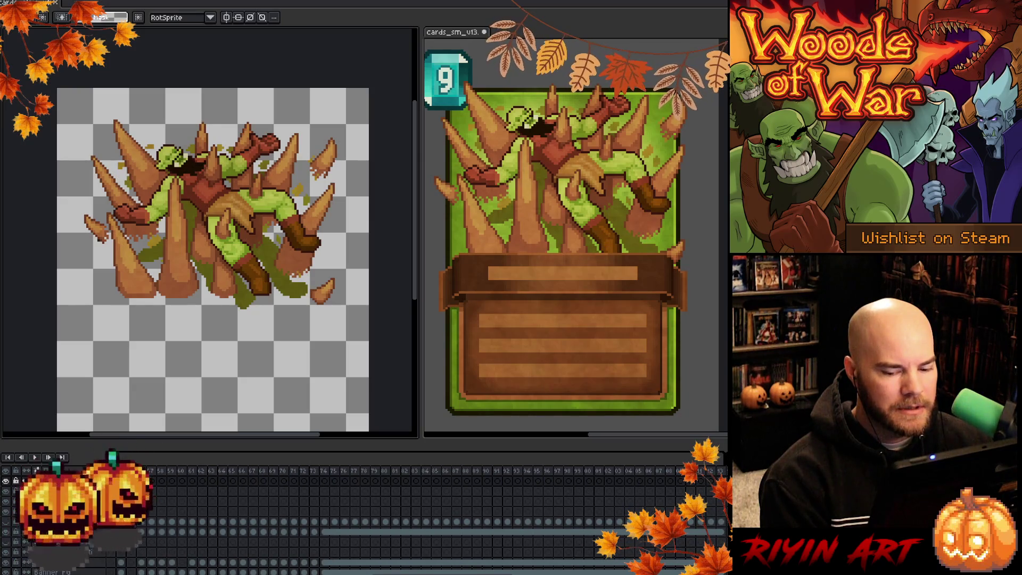
scroll(426, 511, right, 8)
scroll(373, 511, right, 10)
scroll(373, 510, right, 5)
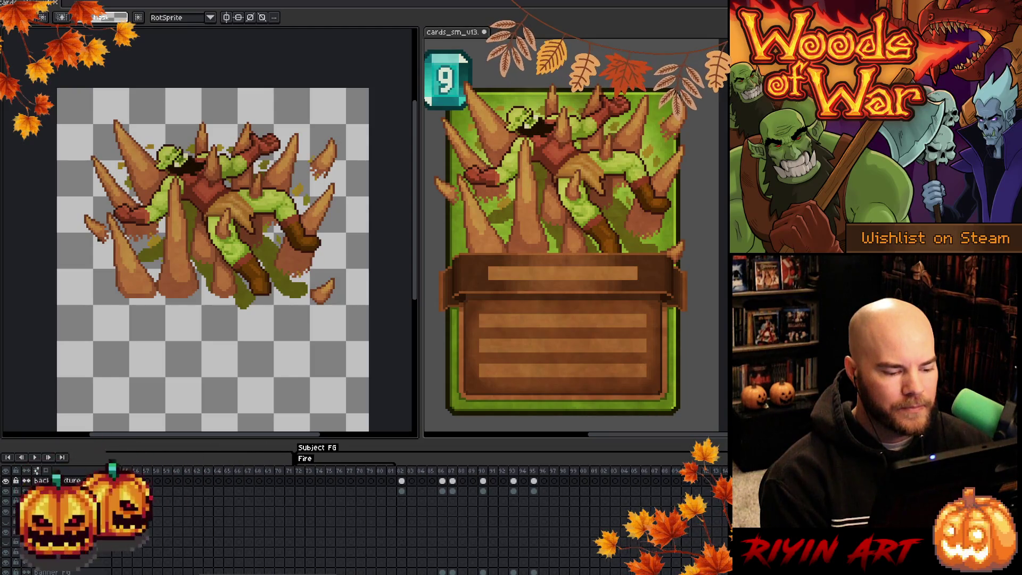
scroll(373, 511, right, 12)
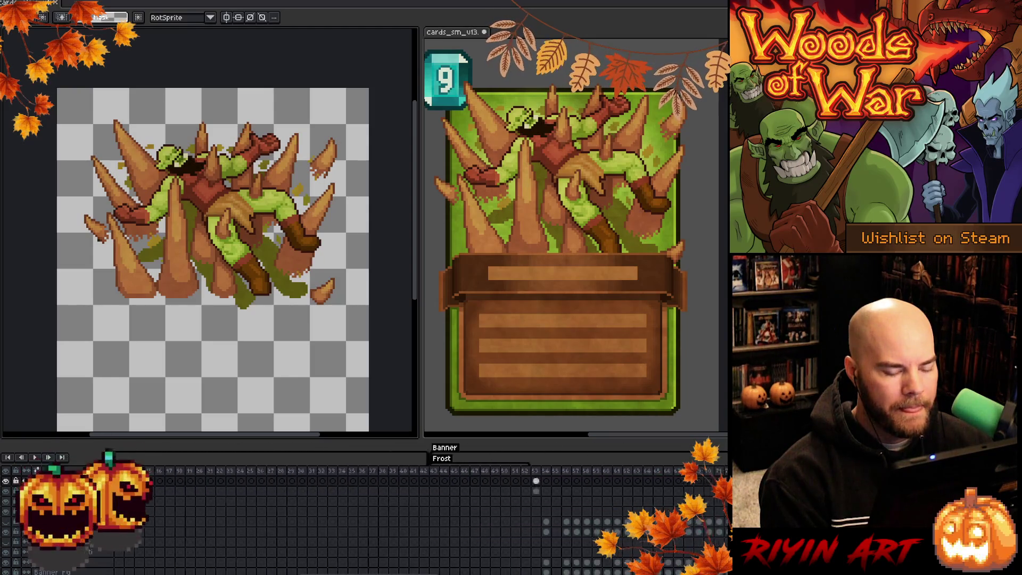
scroll(261, 473, right, 1)
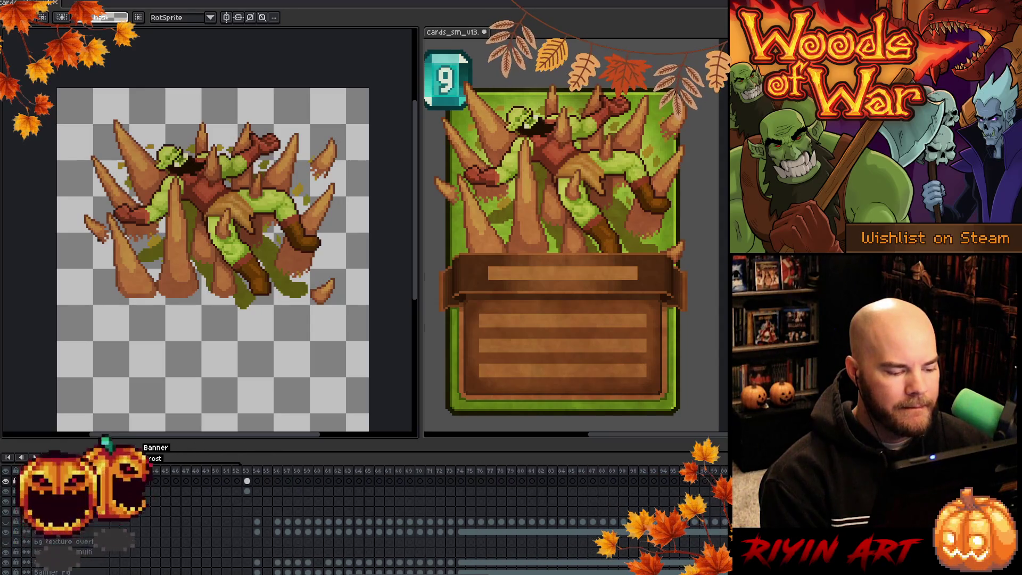
Check the banner and card-back frames, select frames 55–59, and save the sheet.
click(259, 473)
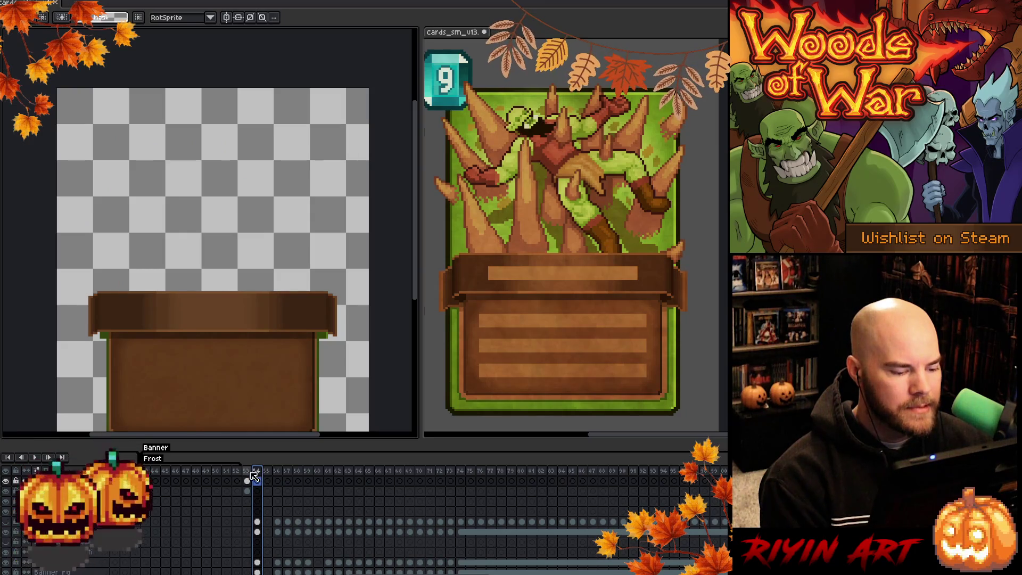
click(249, 471)
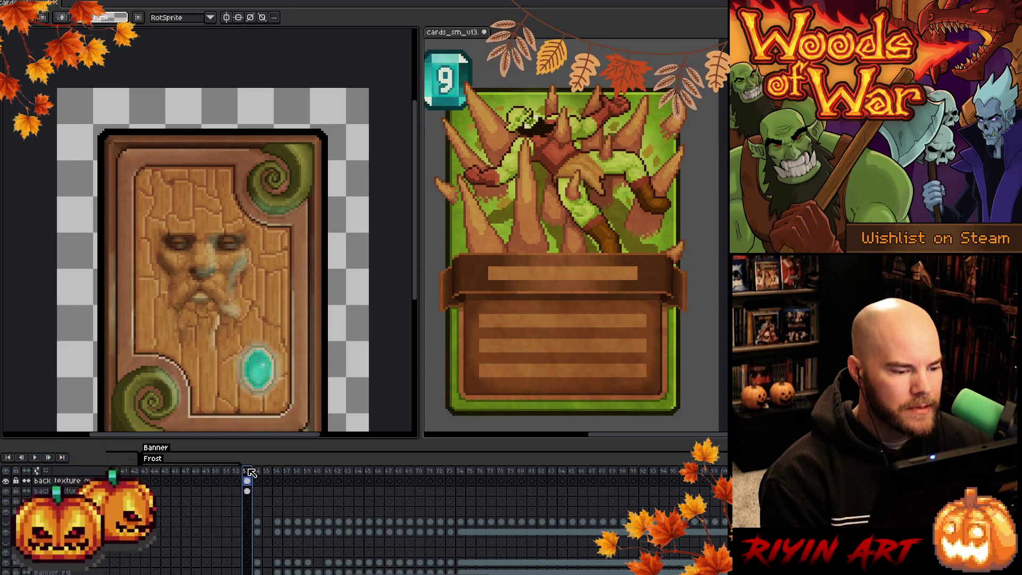
click(257, 472)
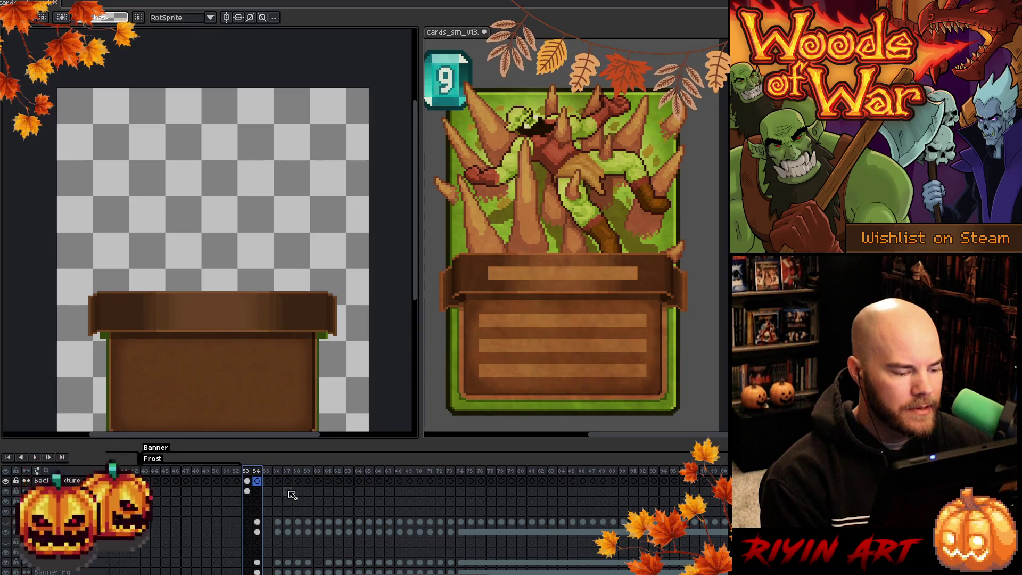
mouse_move(266, 471)
mouse_down()
mouse_move(546, 476)
mouse_move(267, 473)
mouse_move(283, 474)
mouse_up()
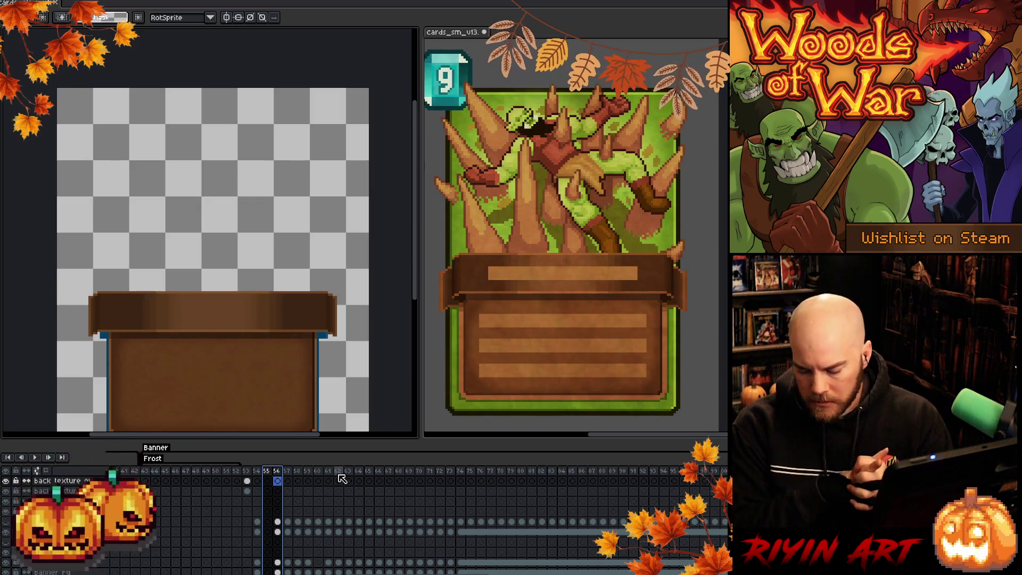
key(ctrl+s)
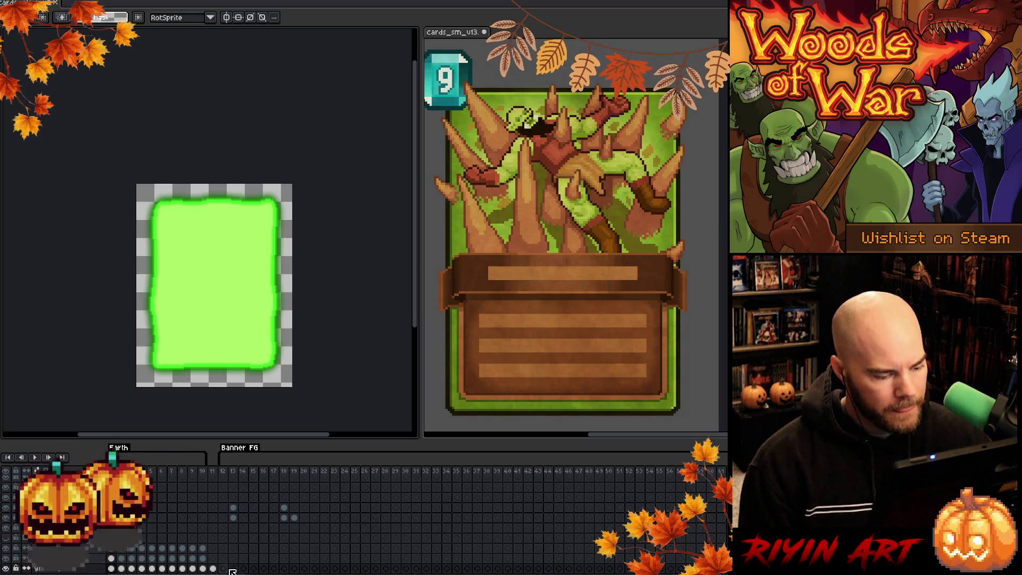
scroll(361, 511, right, 1)
Browse Fire frames 84–87 and the banner frames starting at 13.
scroll(362, 511, right, 10)
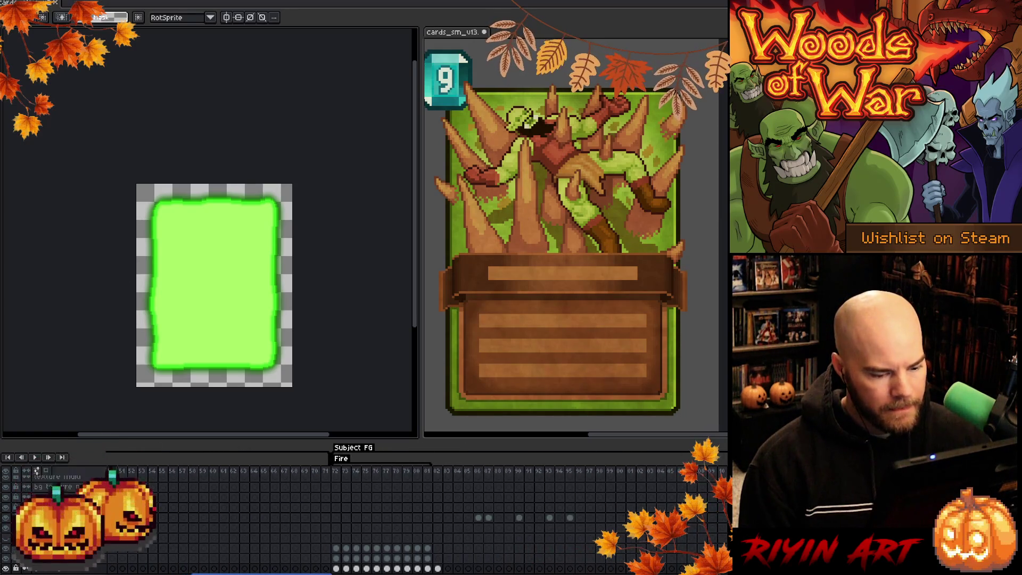
scroll(179, 570, left, 10)
scroll(248, 572, right, 12)
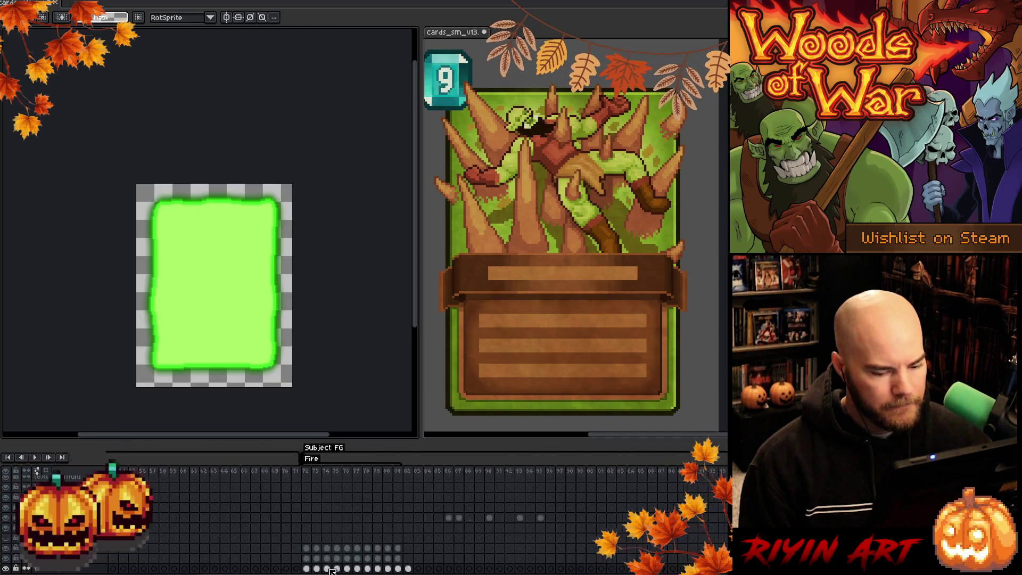
click(317, 471)
drag(318, 471, 346, 471)
scroll(335, 573, left, 12)
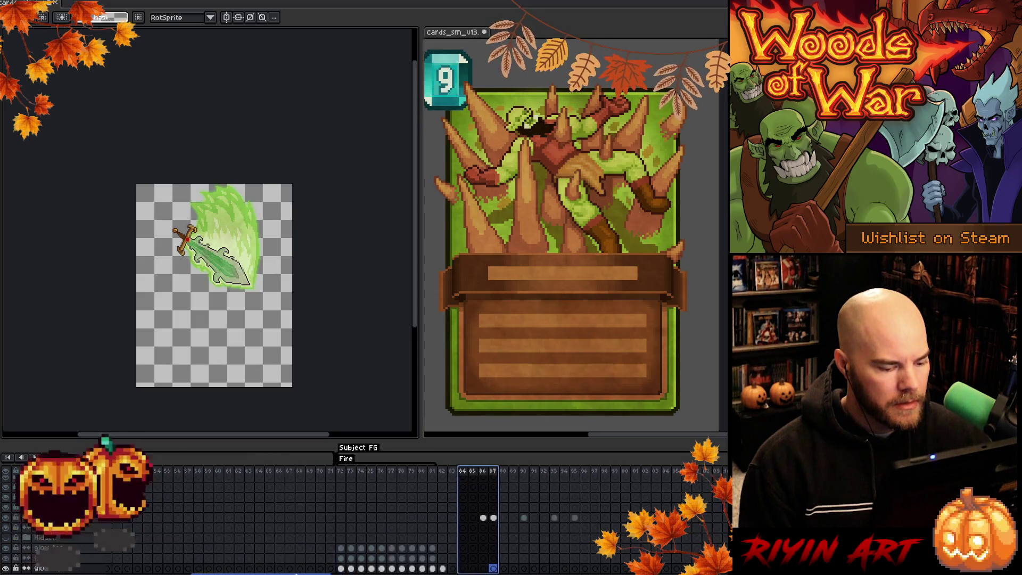
click(237, 471)
mouse_move(240, 473)
mouse_down()
mouse_move(300, 475)
mouse_move(240, 487)
mouse_up()
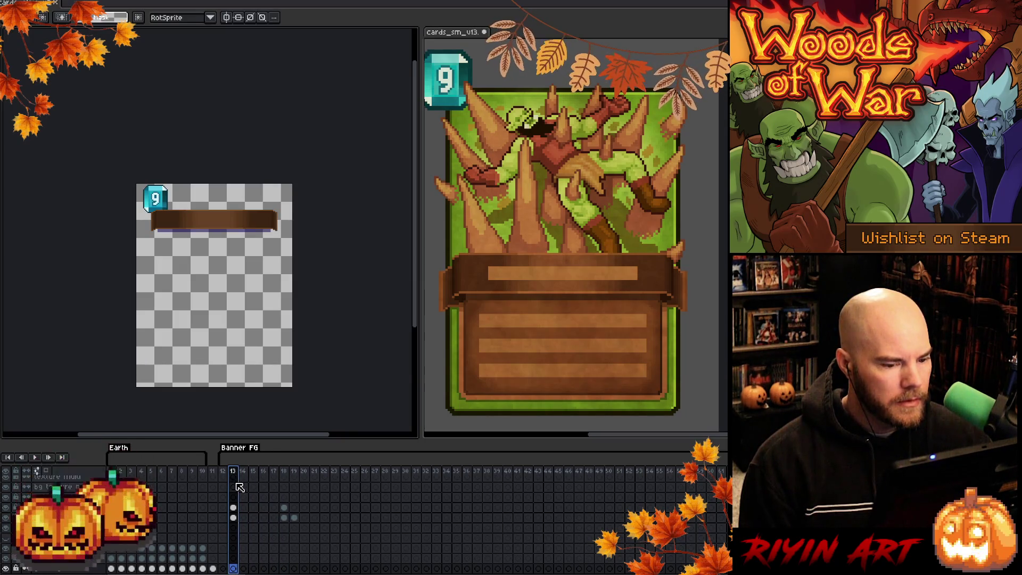
Check frames 86–95, then show banner frame 54 and select frames 53–58.
scroll(306, 477, right, 15)
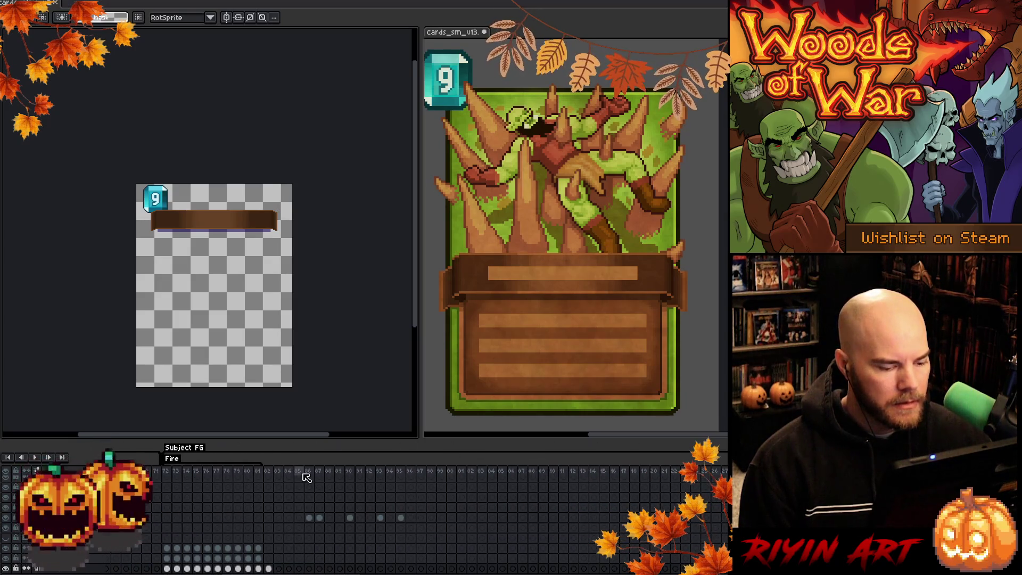
drag(307, 473, 493, 473)
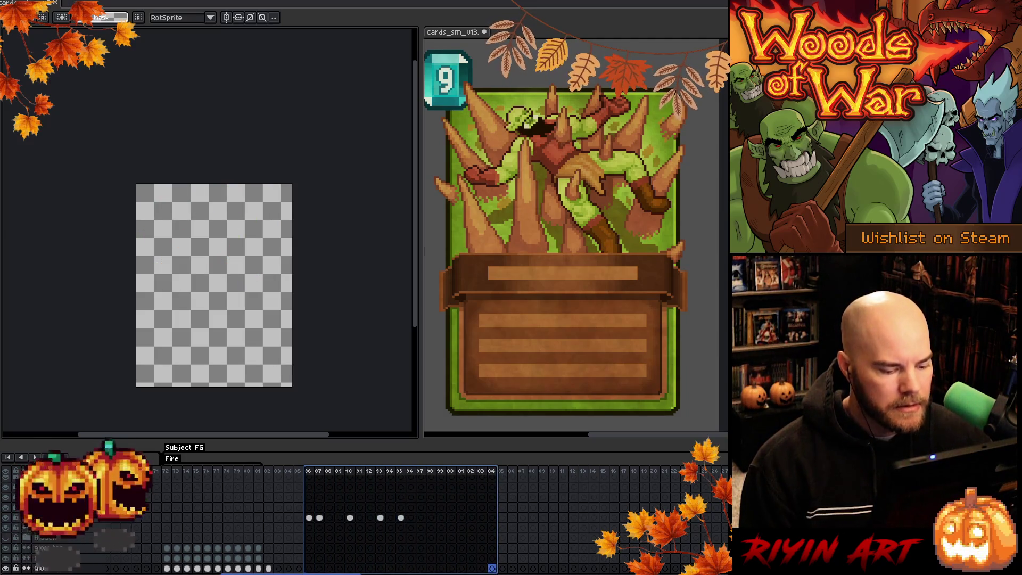
scroll(438, 572, right, 15)
scroll(438, 573, left, 15)
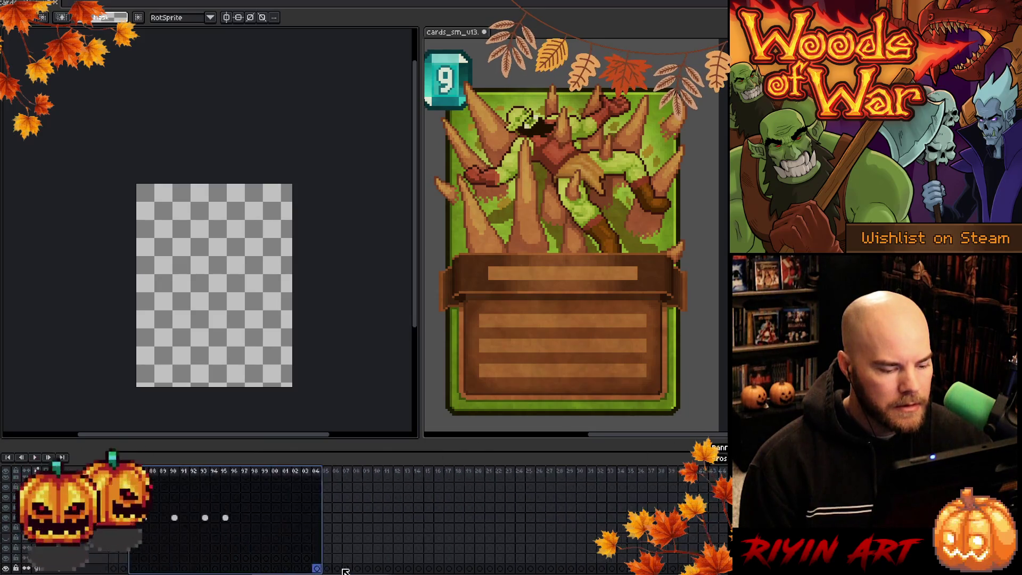
click(311, 472)
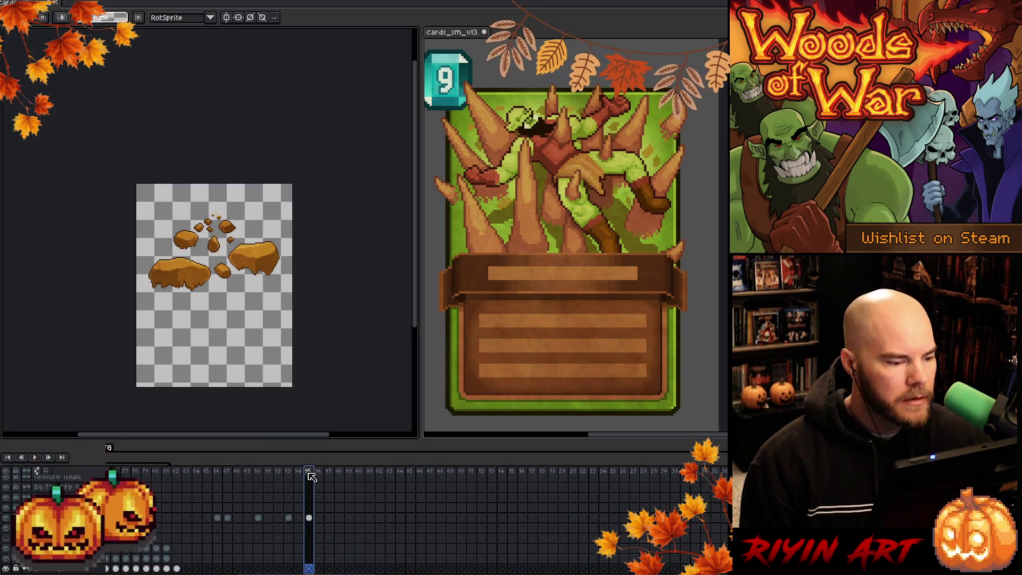
scroll(457, 571, right, 15)
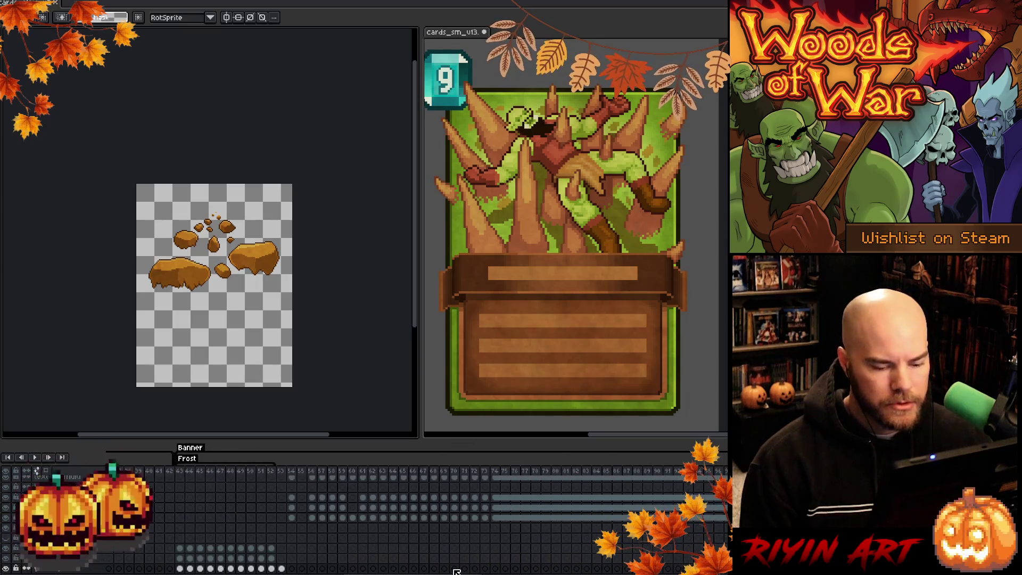
click(293, 473)
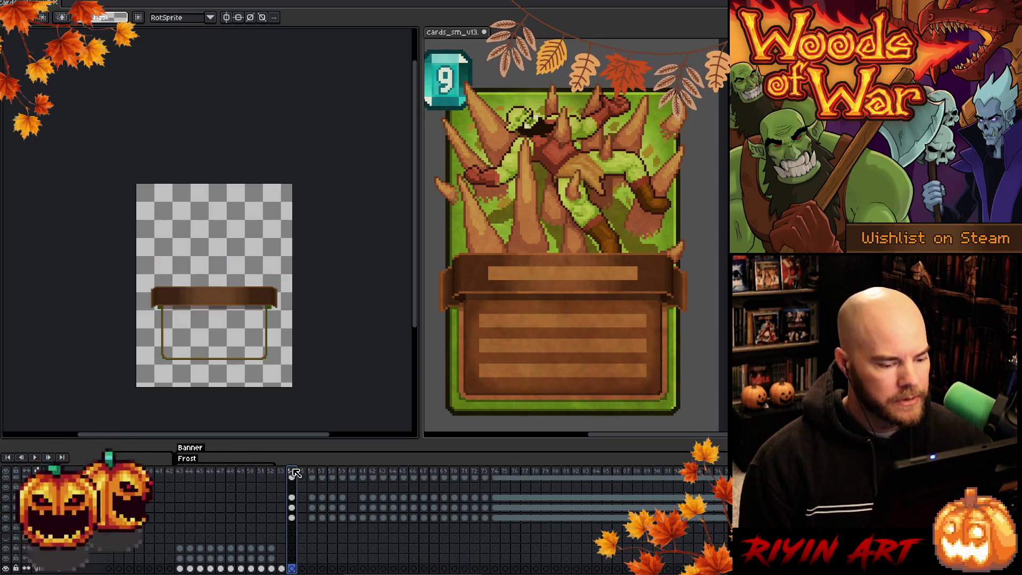
drag(281, 473, 486, 475)
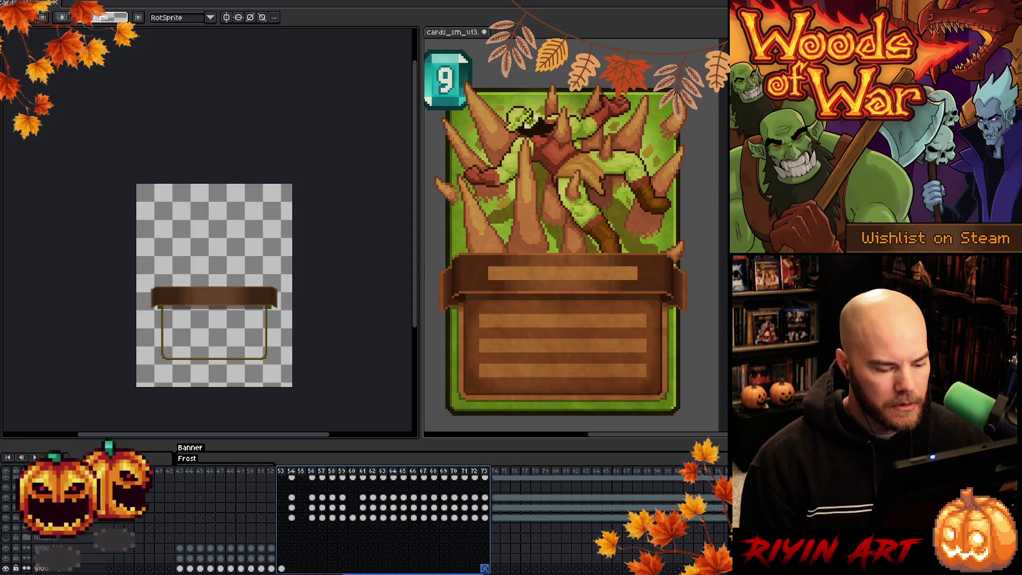
scroll(429, 473, right, 10)
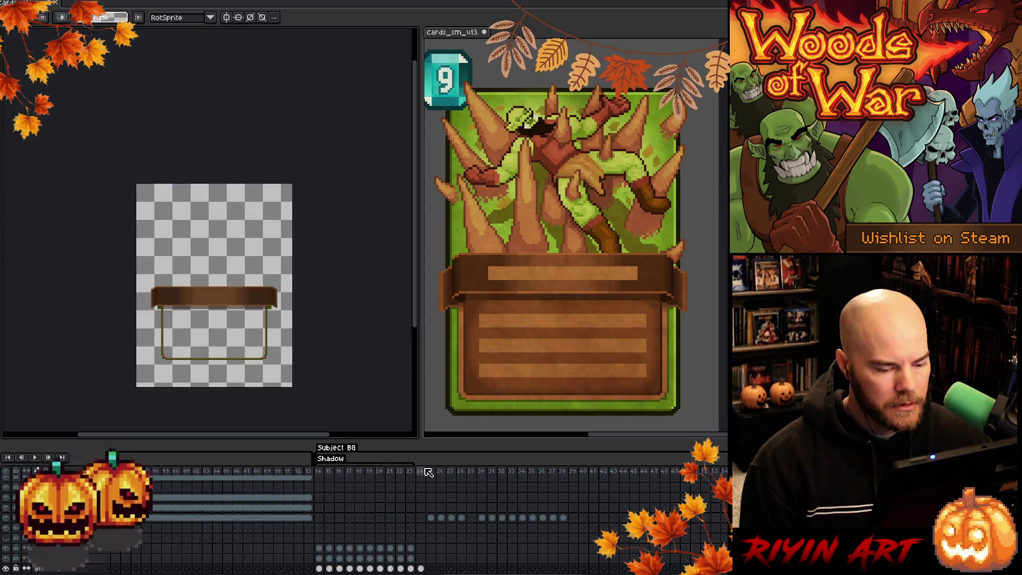
click(430, 473)
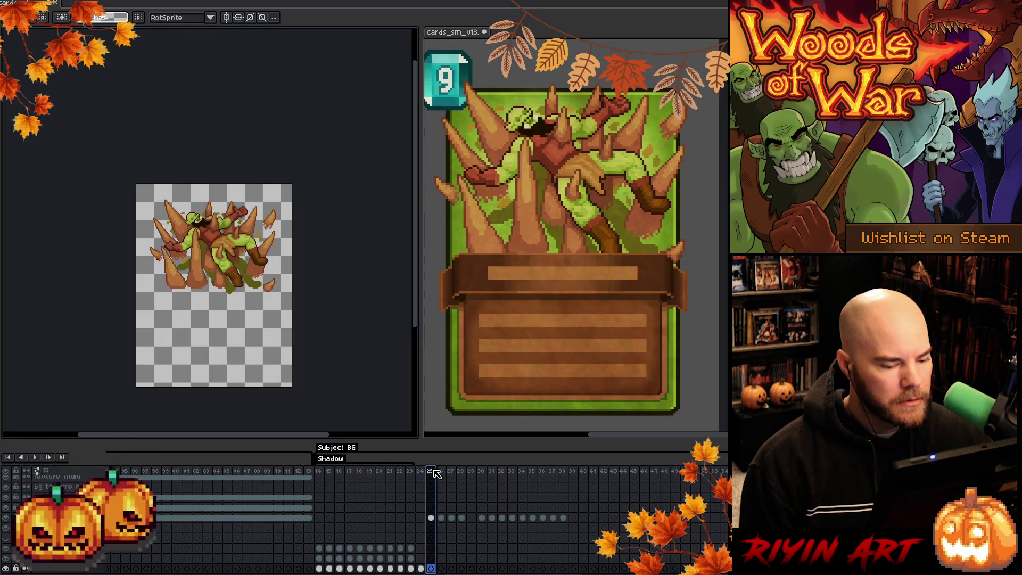
drag(434, 473, 444, 475)
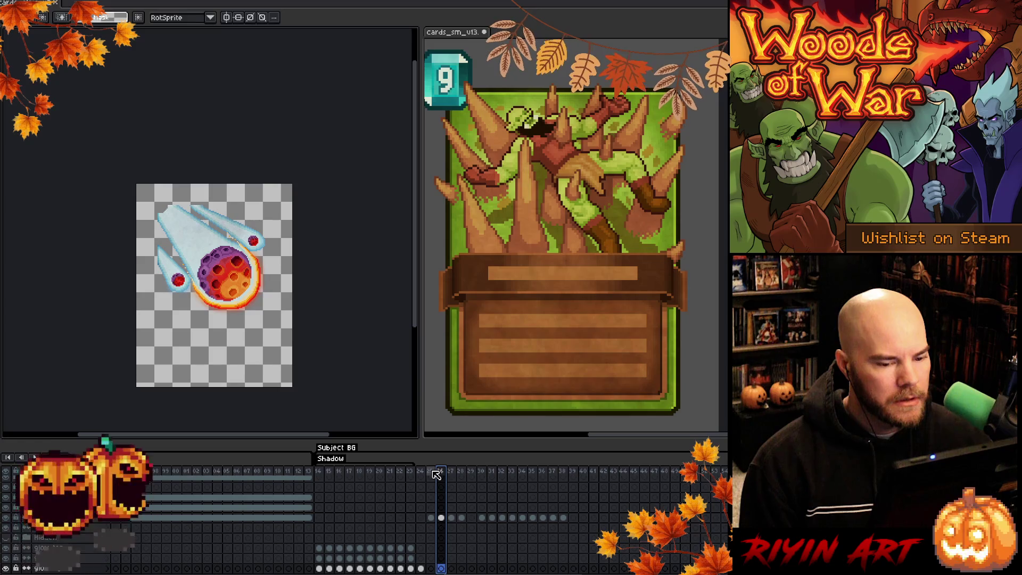
click(434, 473)
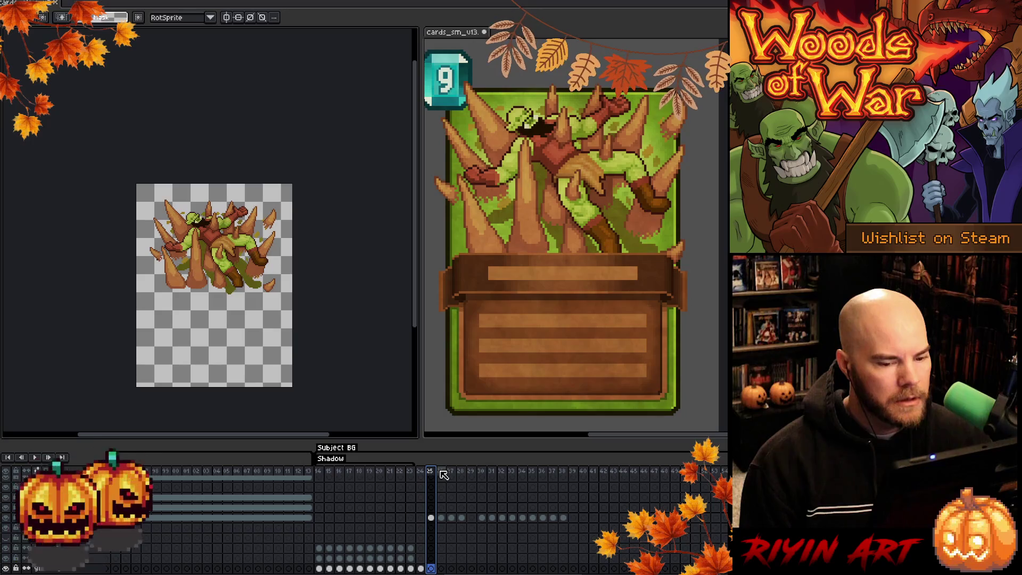
click(444, 473)
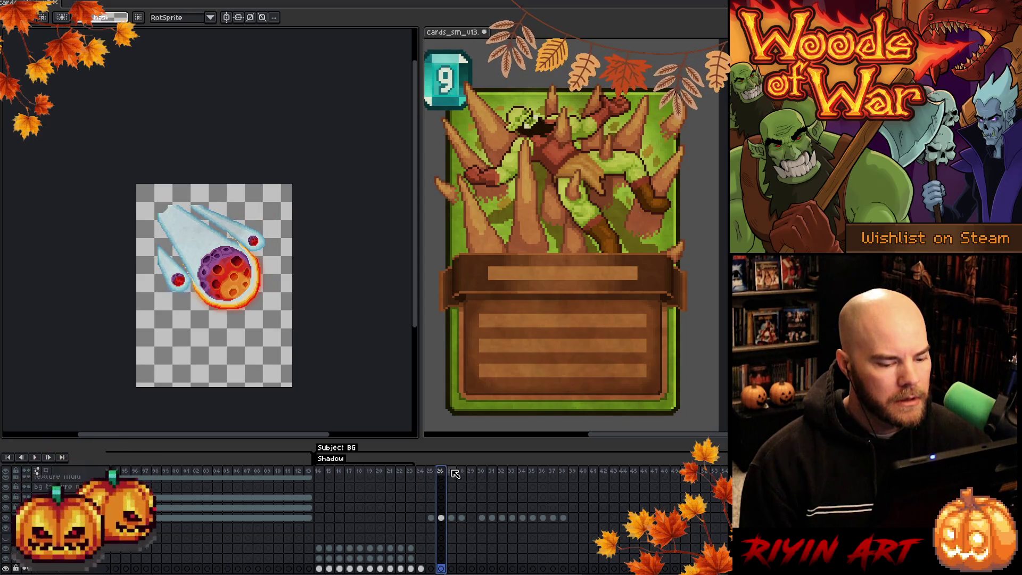
click(452, 471)
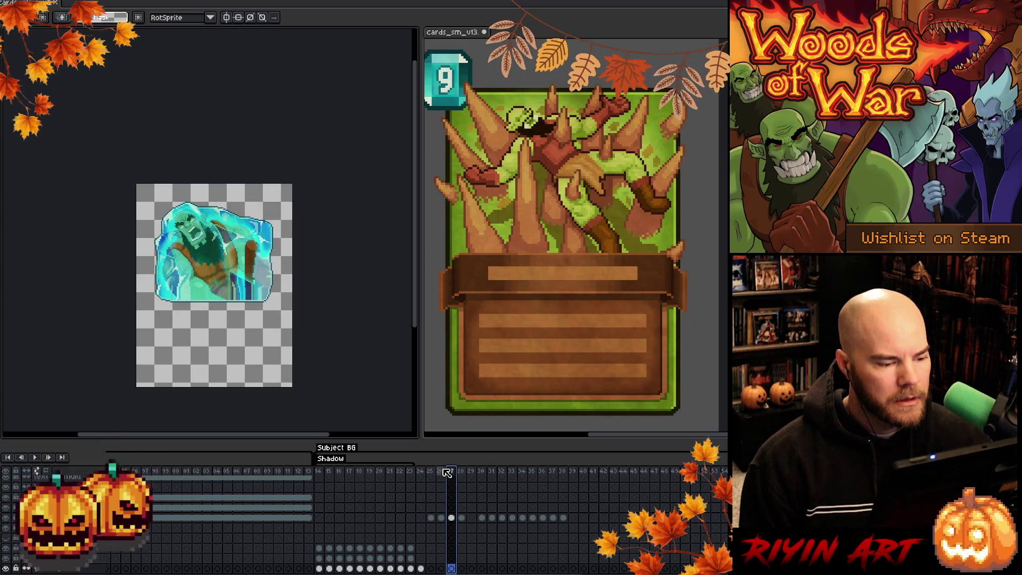
click(443, 471)
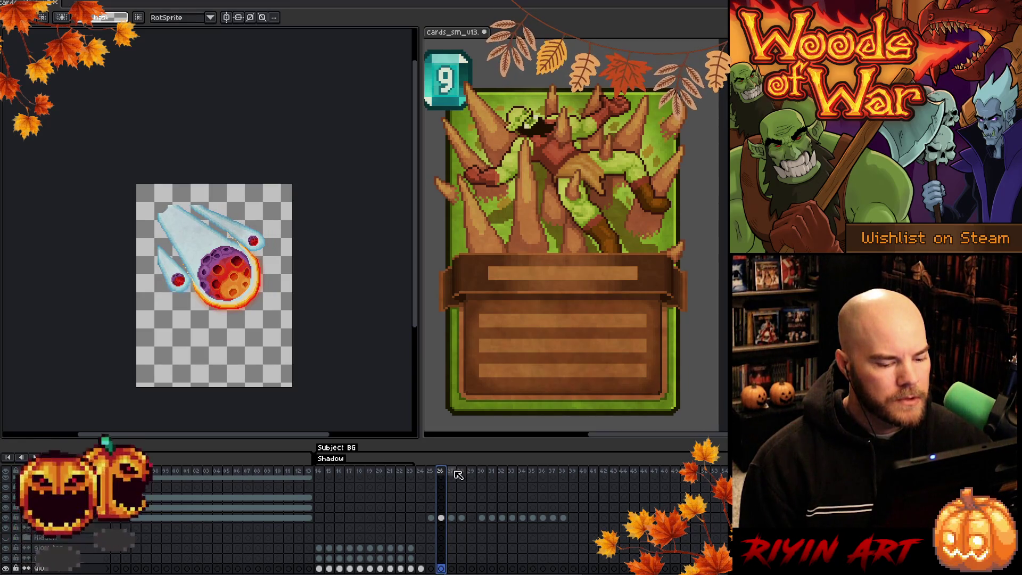
click(451, 472)
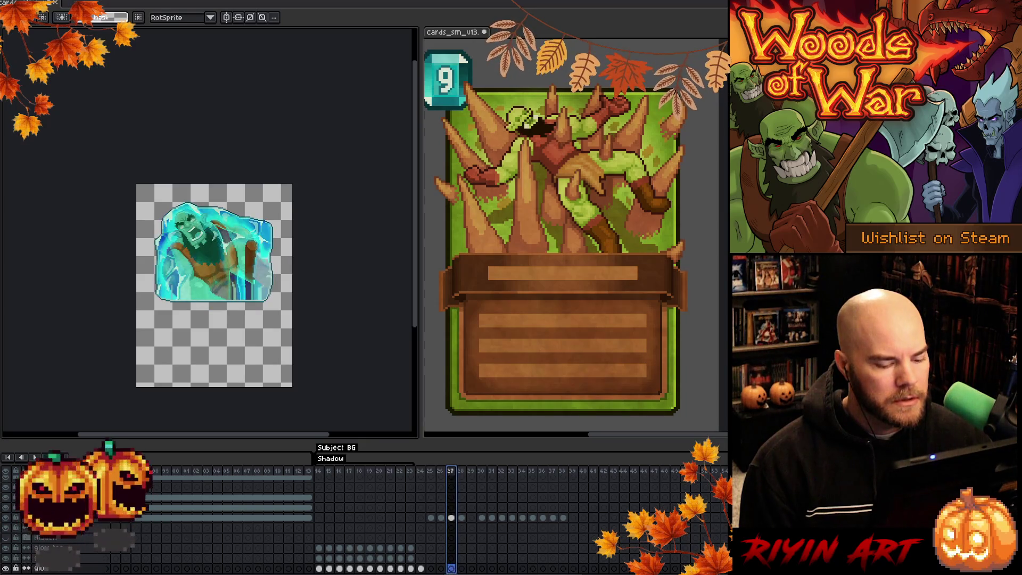
scroll(373, 511, right, 5)
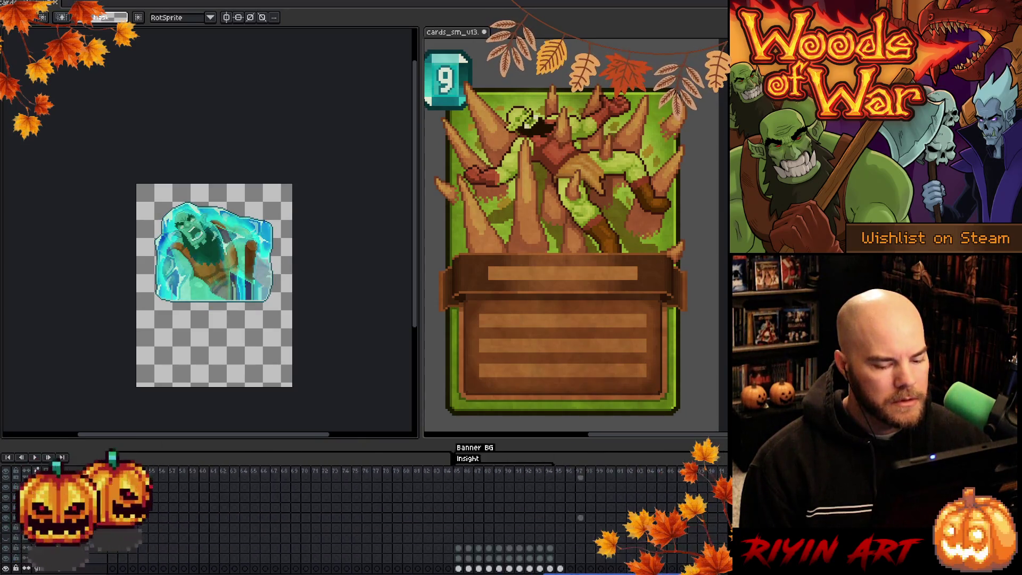
scroll(37, 470, right, 3)
click(377, 472)
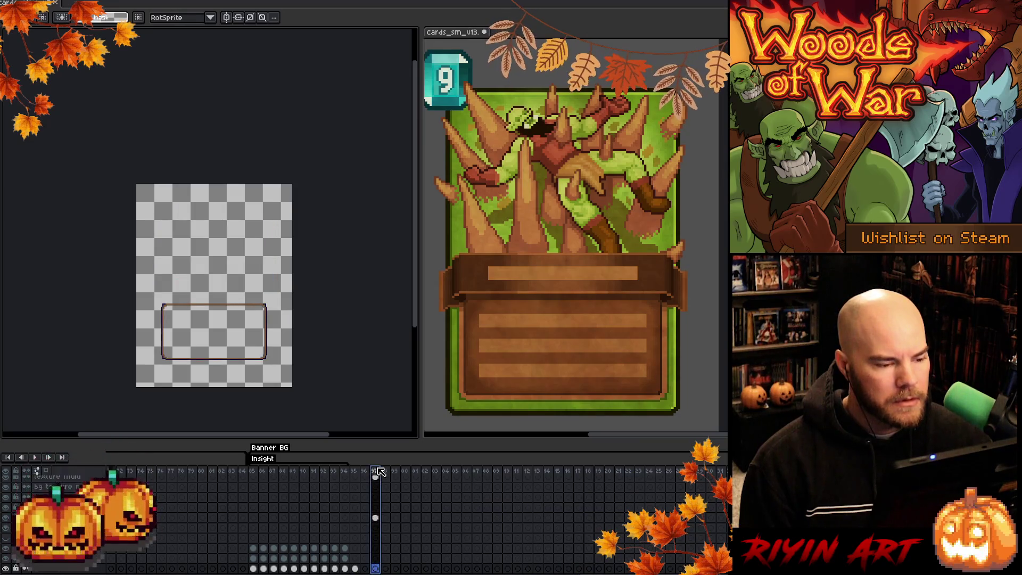
scroll(622, 532, right, 10)
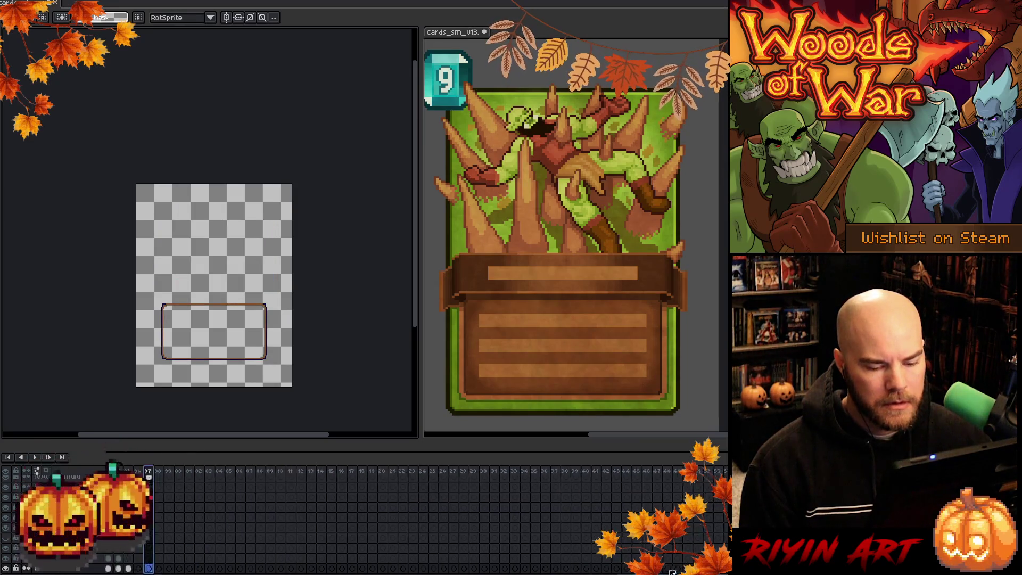
scroll(457, 571, right, 8)
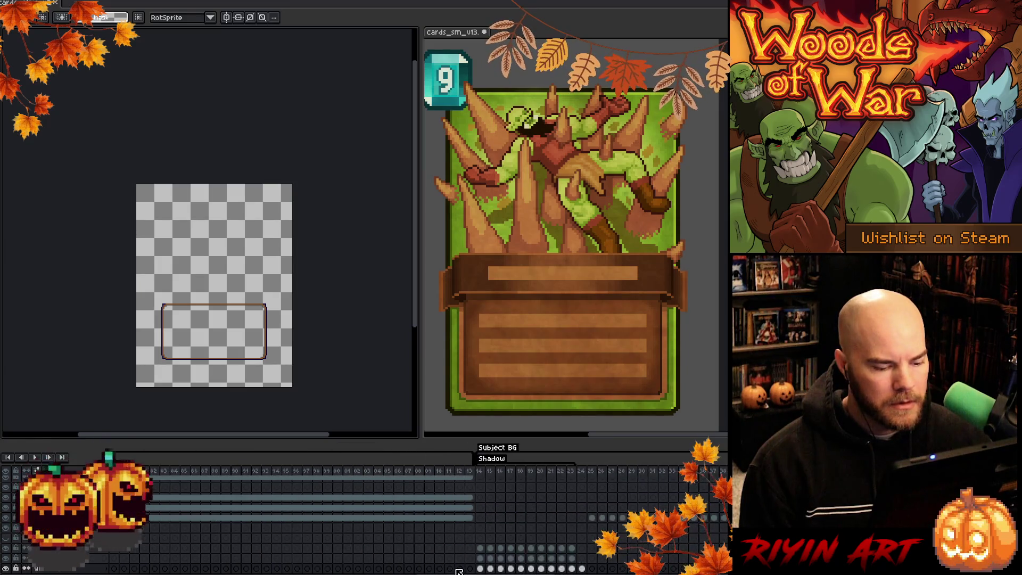
scroll(522, 569, left, 15)
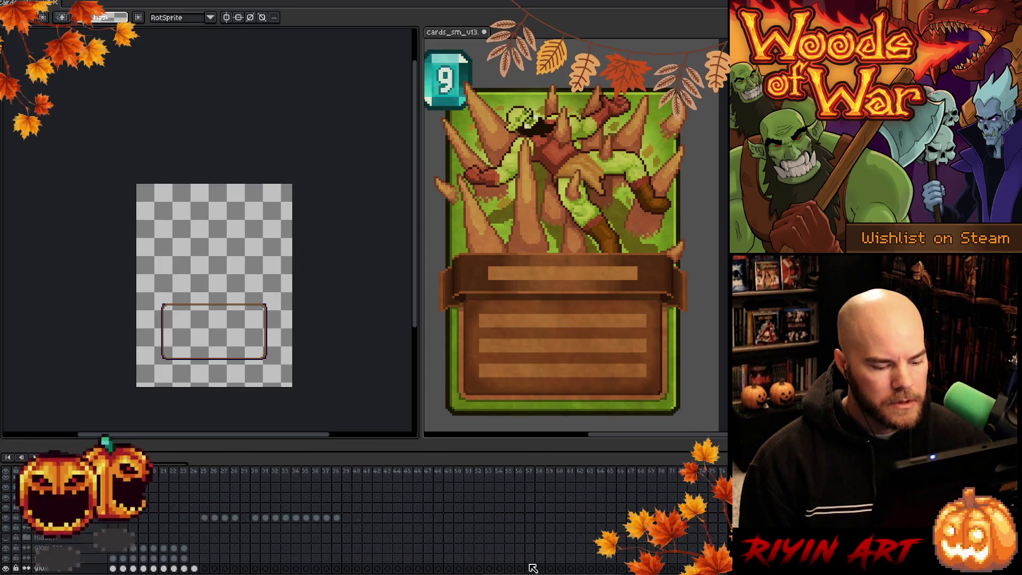
scroll(607, 570, left, 10)
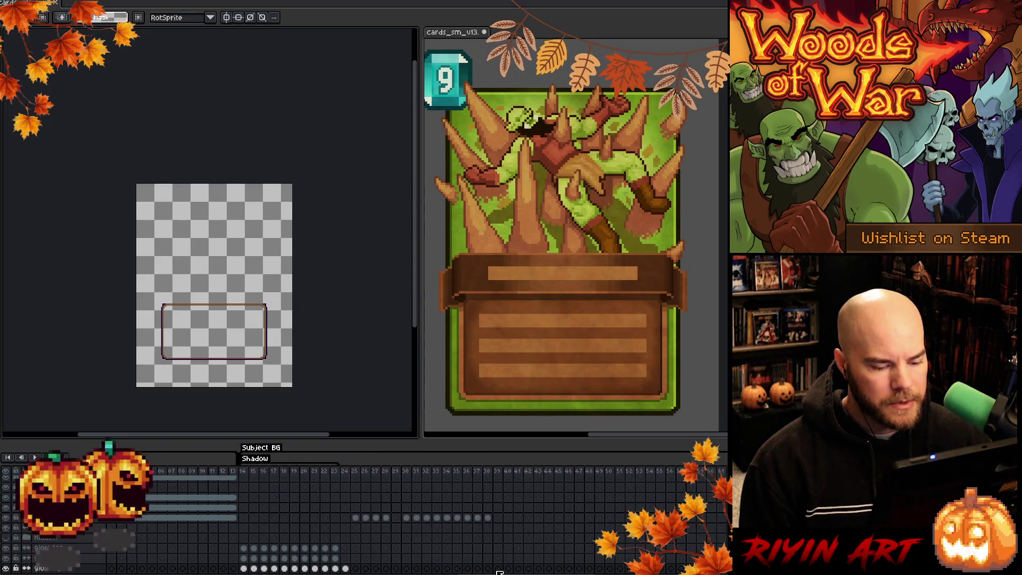
click(357, 472)
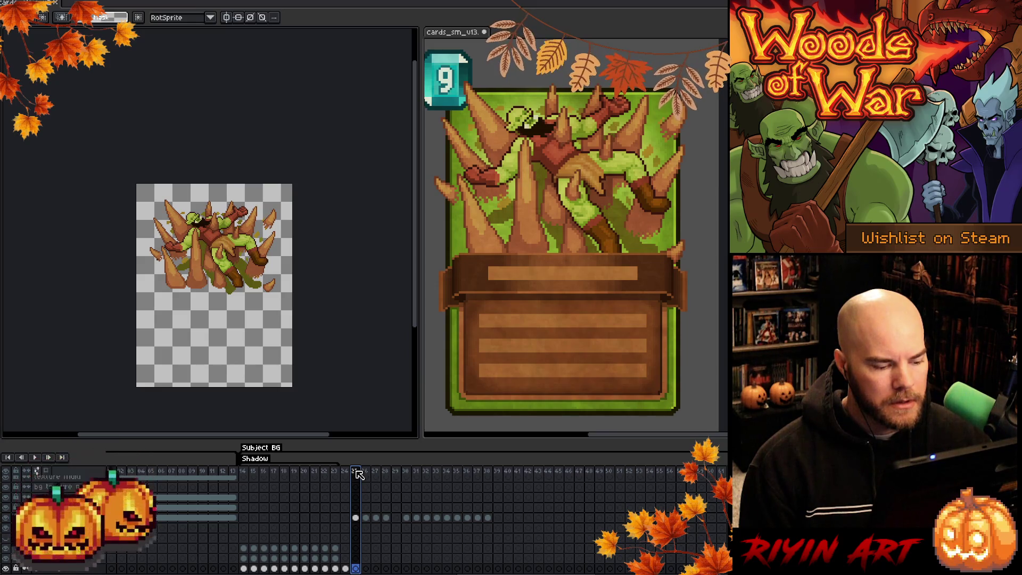
drag(356, 472, 482, 482)
scroll(481, 482, right, 5)
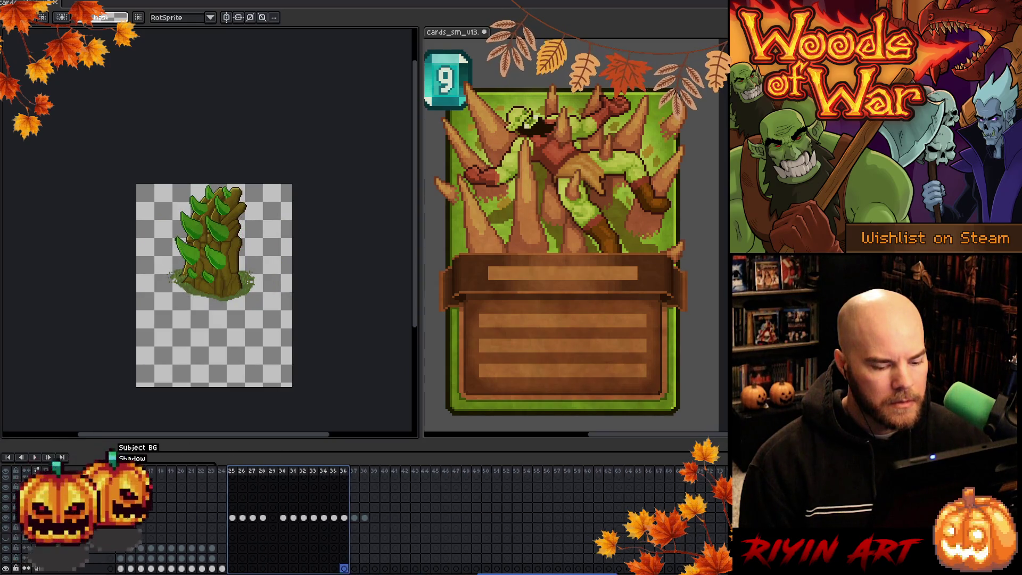
scroll(426, 479, right, 2)
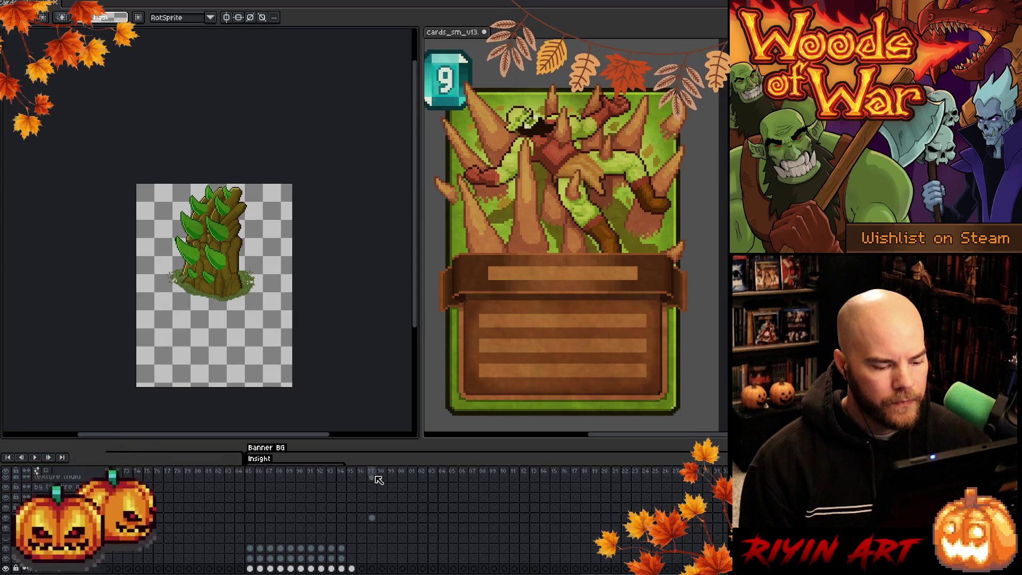
click(375, 472)
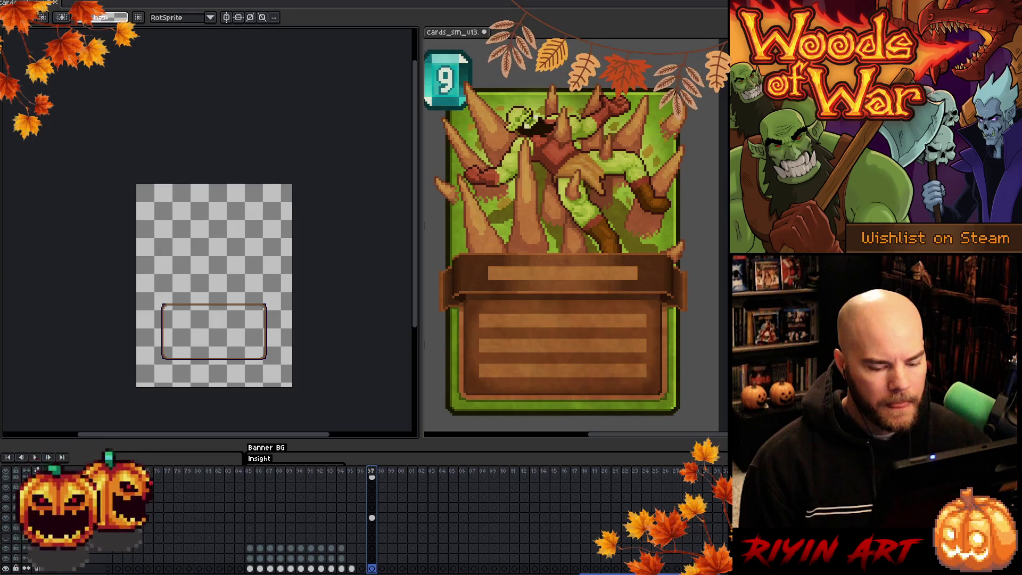
scroll(362, 511, left, 5)
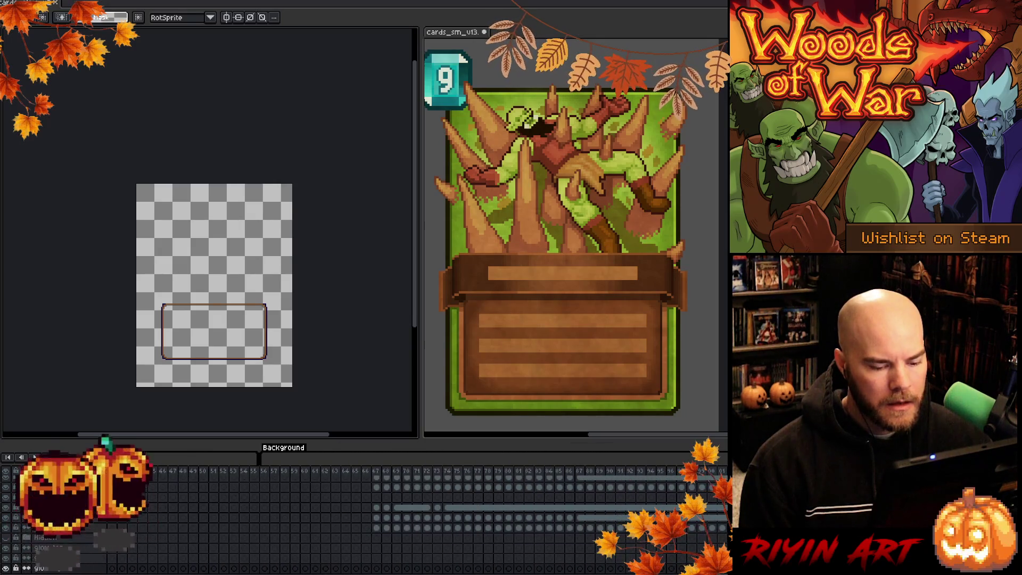
Review frame 67 and banner frames 13–18, then select the effect frames from 86.
click(375, 471)
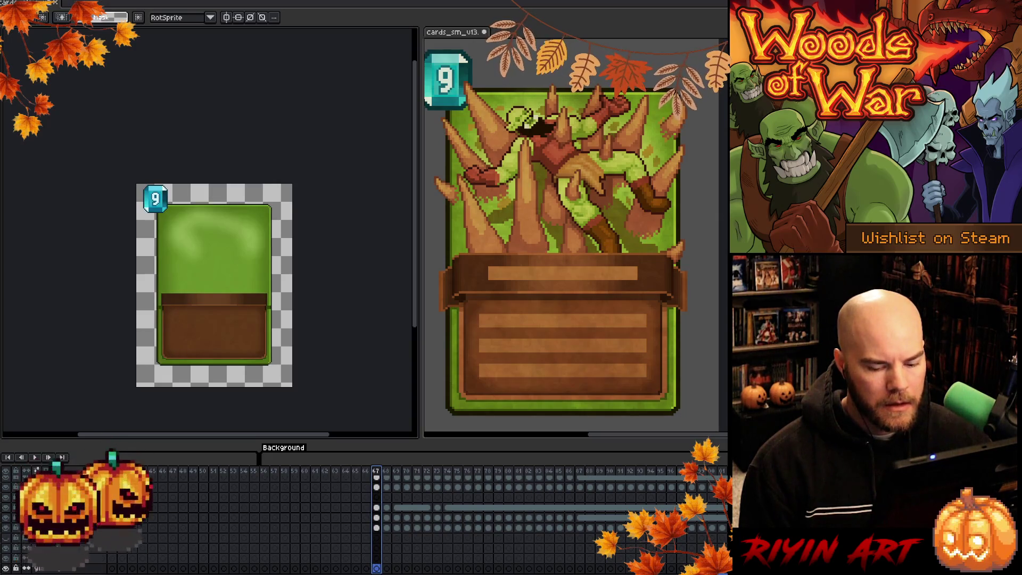
scroll(361, 511, up, 5)
scroll(362, 511, left, 3)
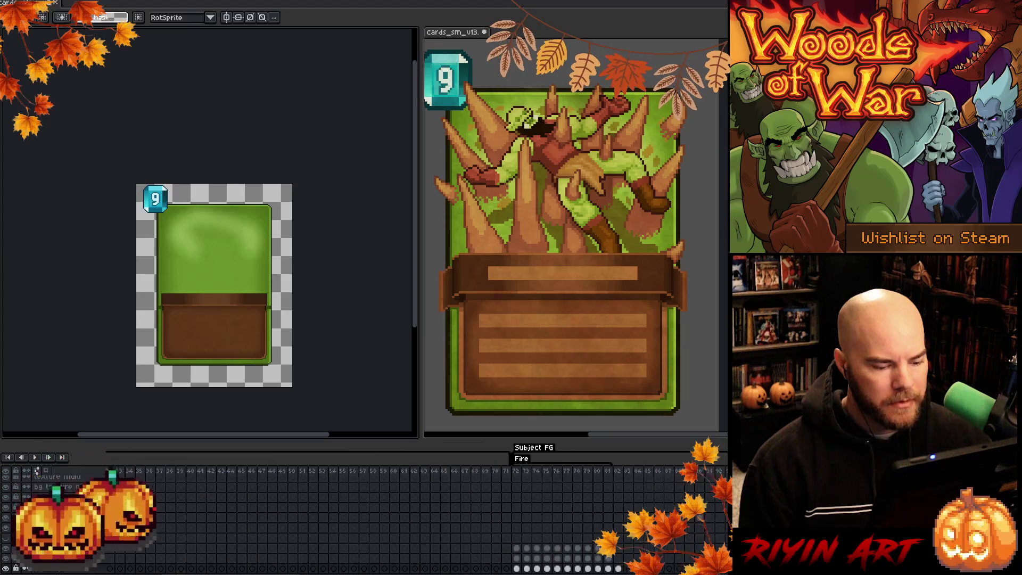
scroll(362, 510, left, 3)
scroll(362, 510, left, 10)
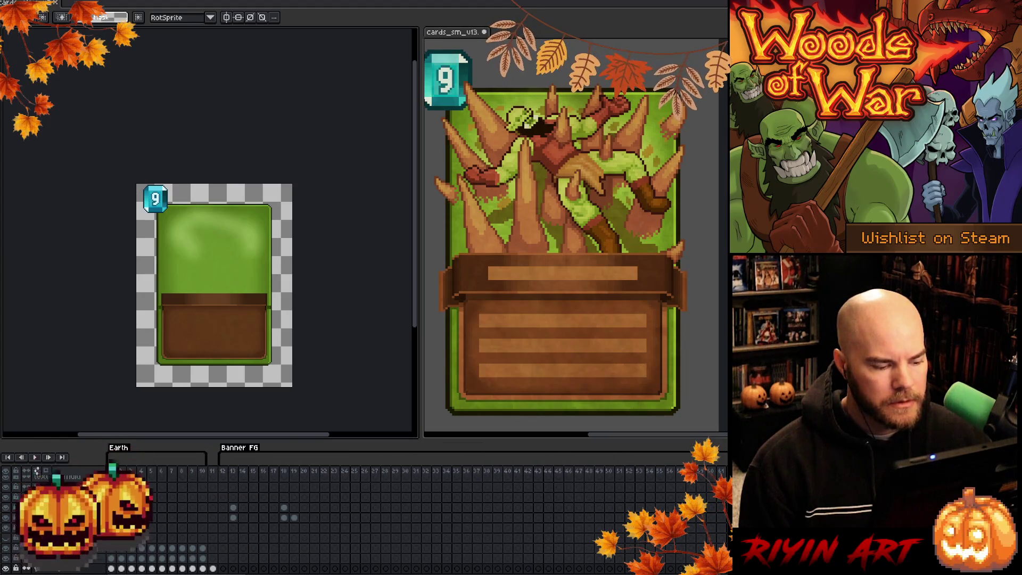
drag(235, 473, 284, 474)
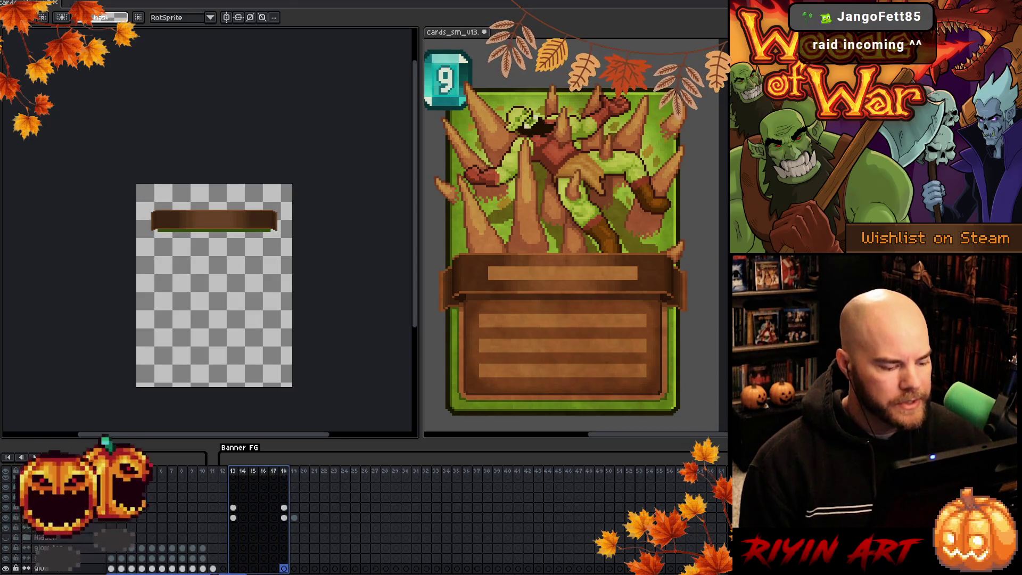
scroll(284, 568, right, 15)
scroll(318, 570, right, 1)
mouse_move(335, 473)
mouse_down()
mouse_move(441, 473)
mouse_move(430, 477)
mouse_up()
Step through effect frames 86–95 (crescent, sword, spike, shards, rocks), then switch to the card sprite.
click(336, 473)
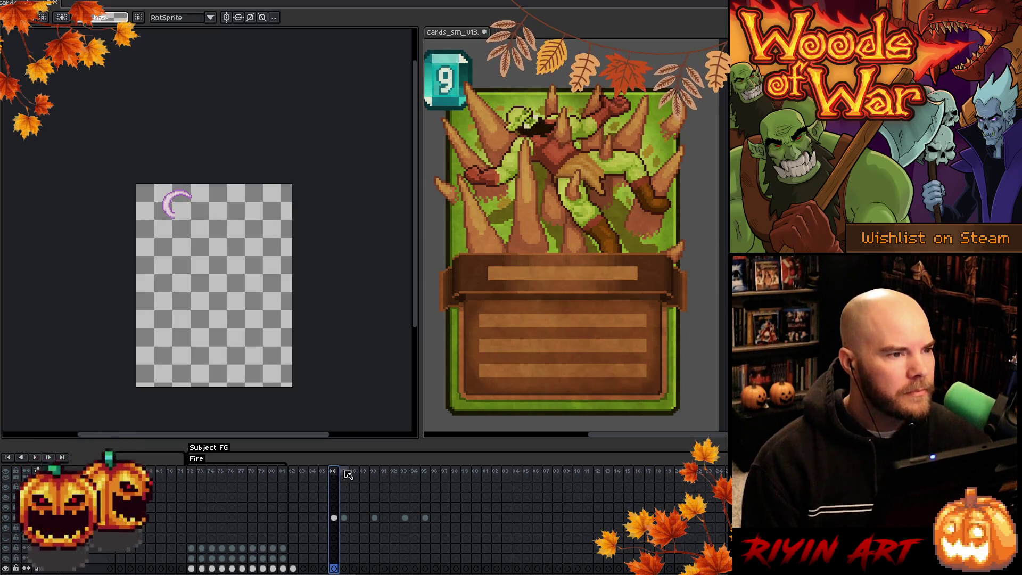
click(345, 472)
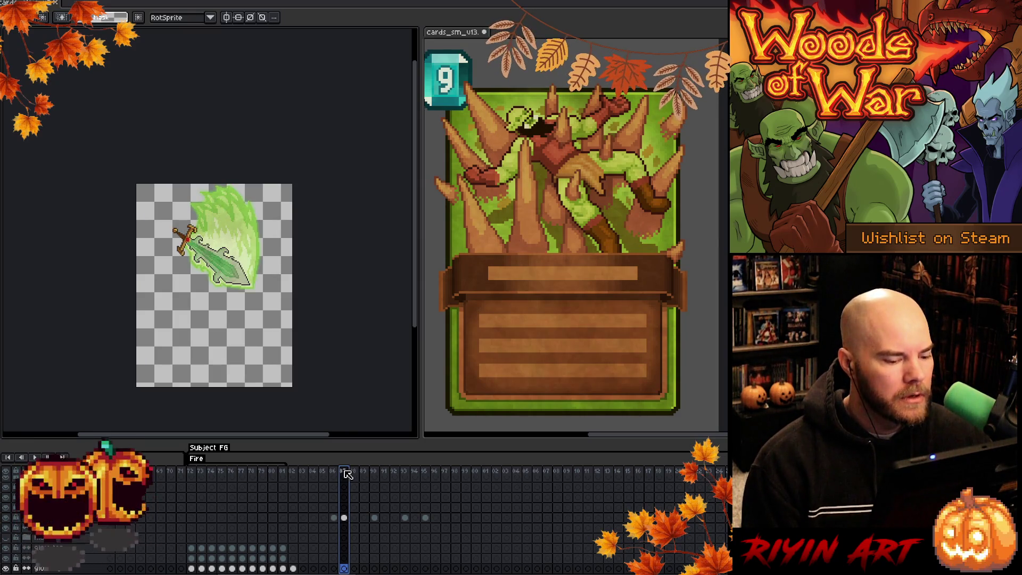
click(375, 471)
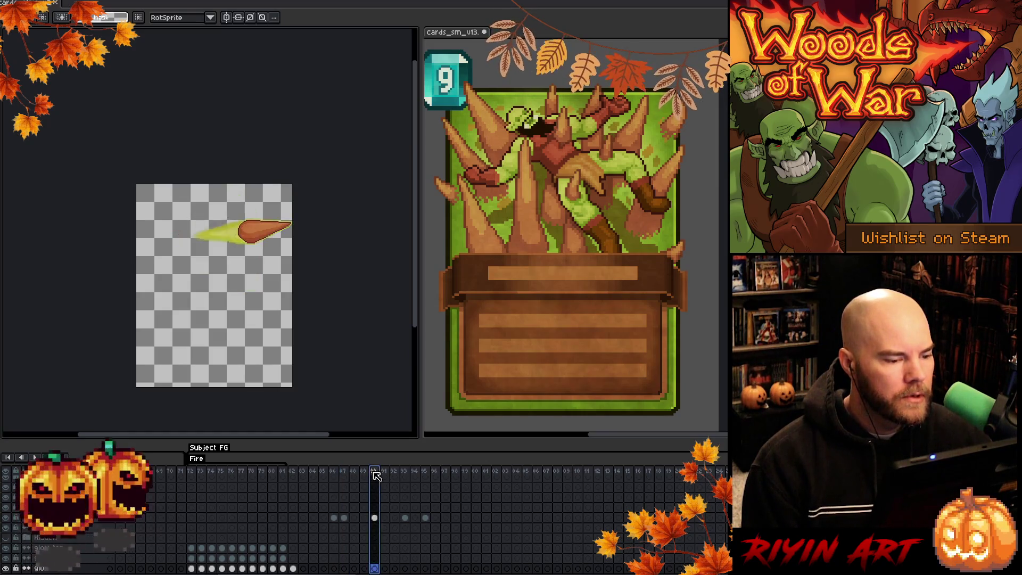
click(406, 472)
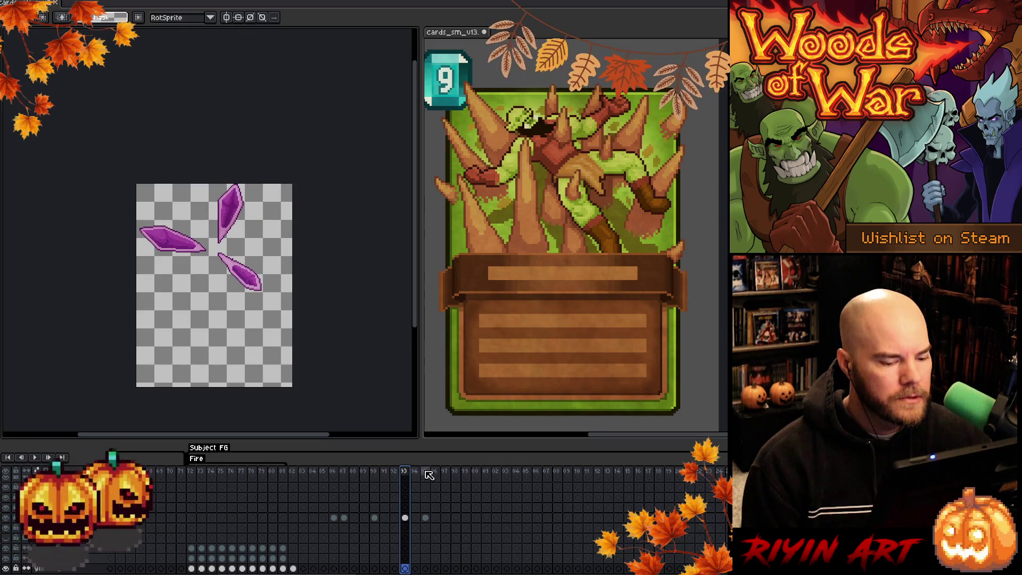
click(425, 472)
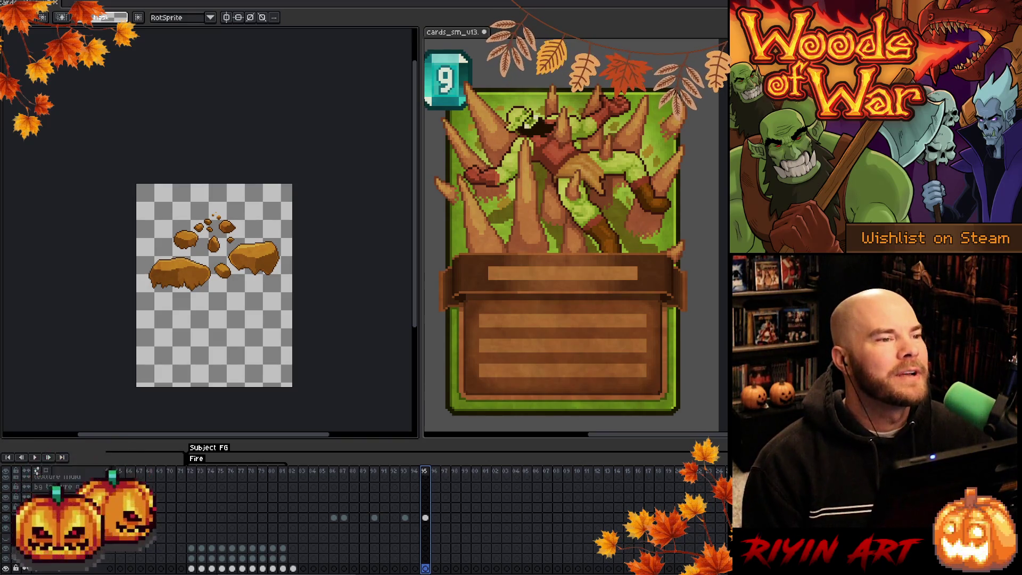
key(ctrl+Tab)
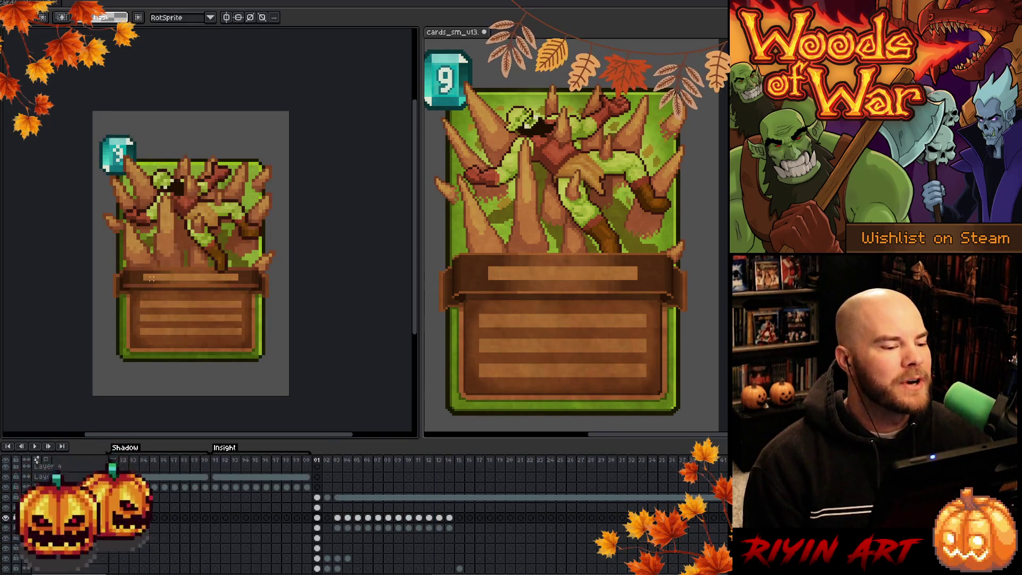
Zoom and pan to compare both orc-on-spikes cards, then return to the selection tool.
scroll(195, 335, up, 1)
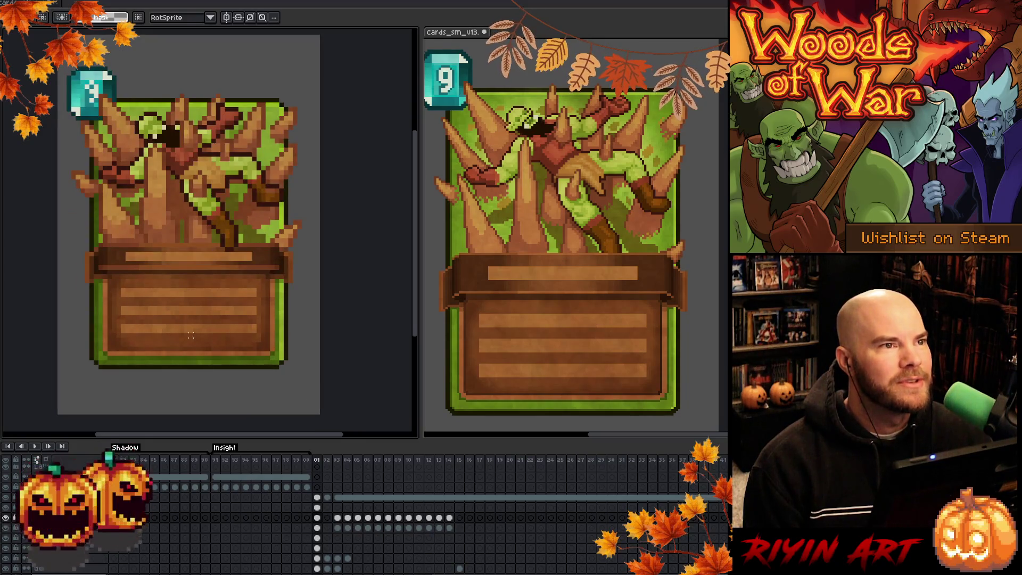
scroll(618, 267, down, 1)
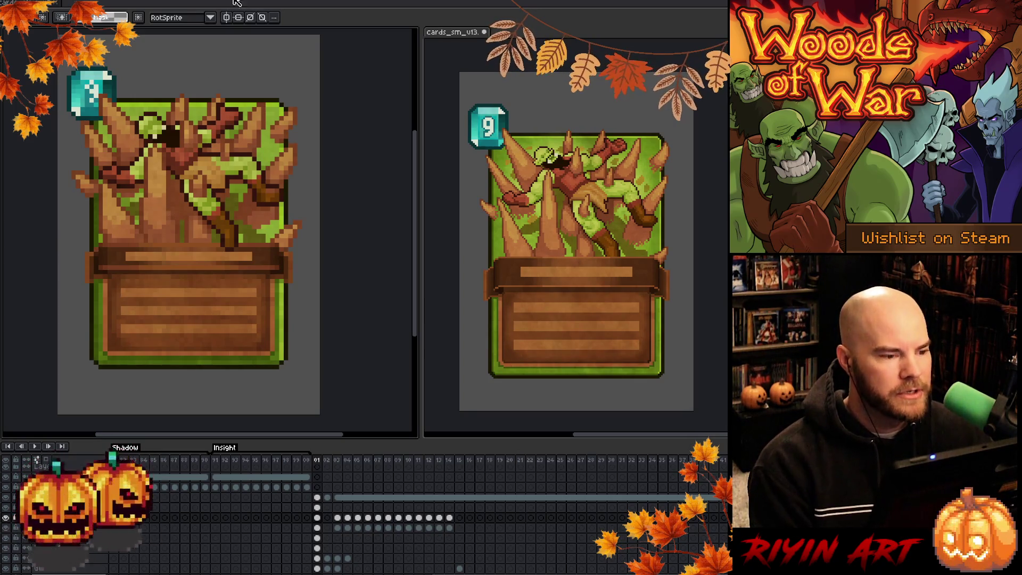
drag(217, 147, 271, 154)
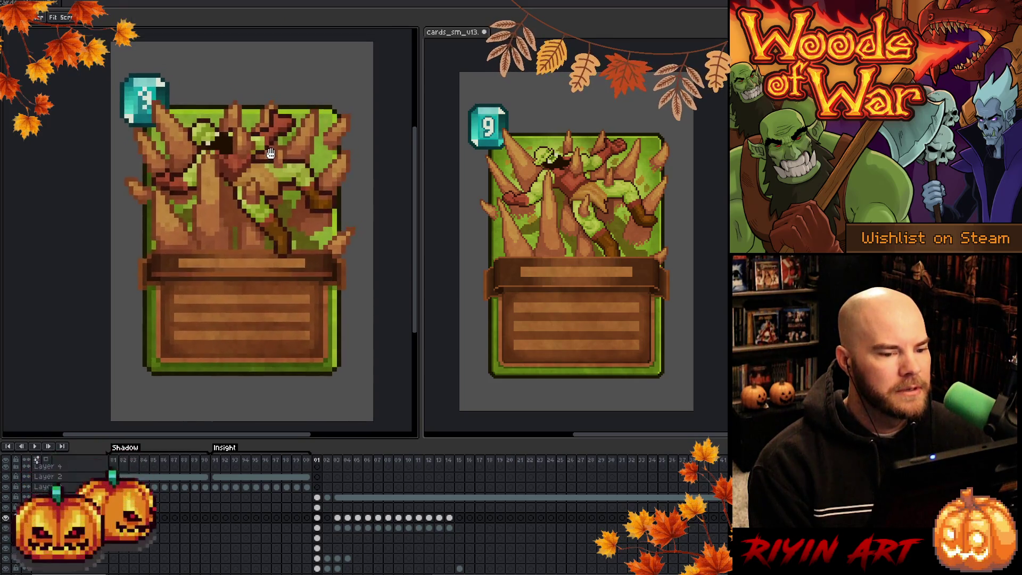
key(m)
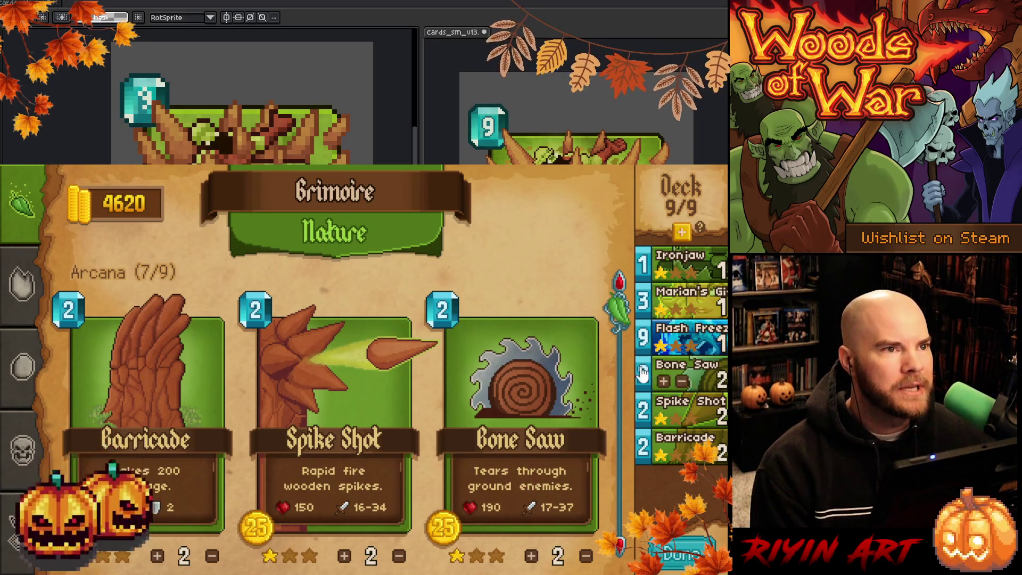
Inspect the Spike Shot and Bone Saw cards in the Nature grimoire, then return to the effects sprite.
scroll(626, 390, down, 2)
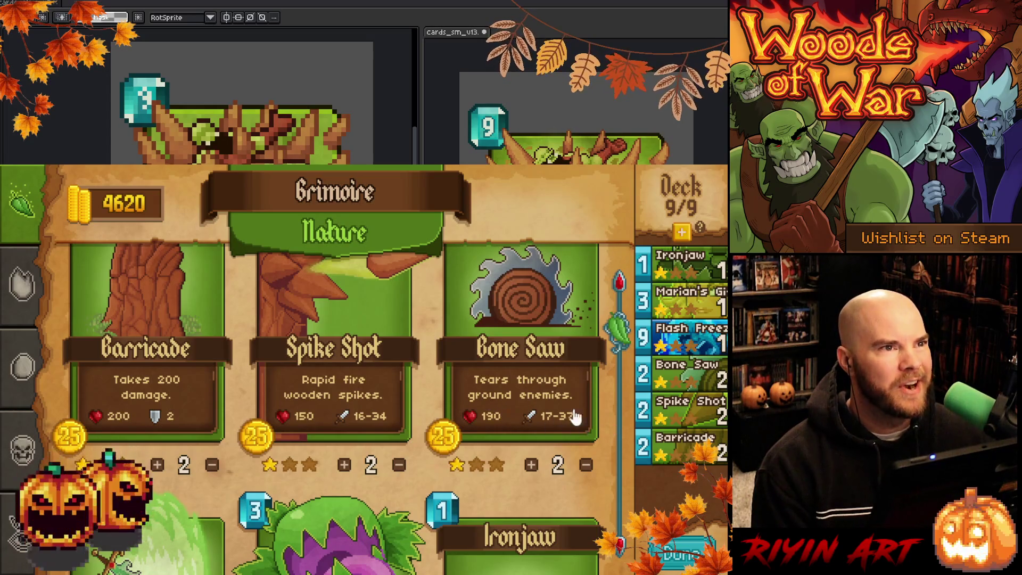
scroll(626, 452, up, 2)
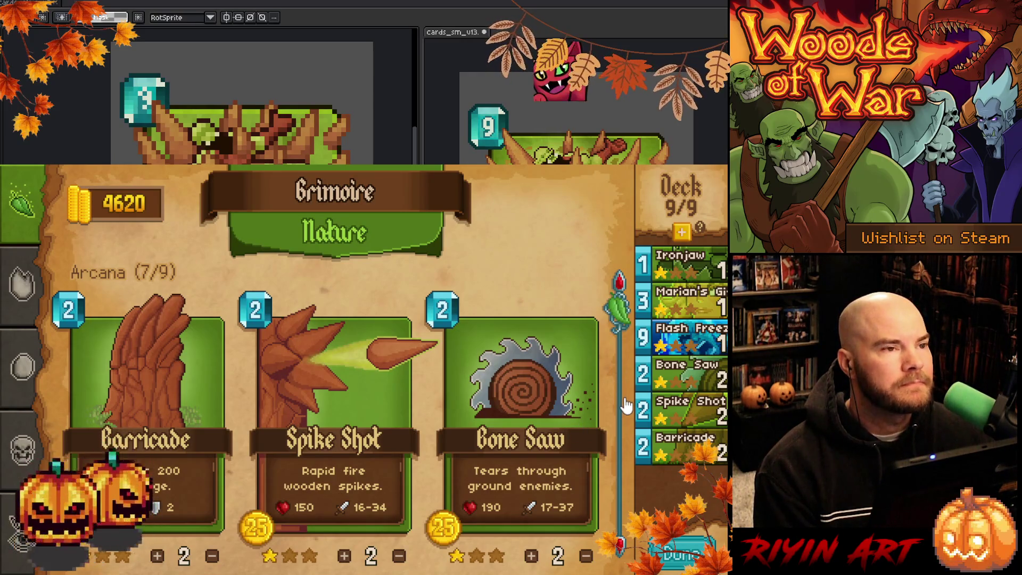
scroll(625, 406, down, 1)
scroll(626, 406, down, 4)
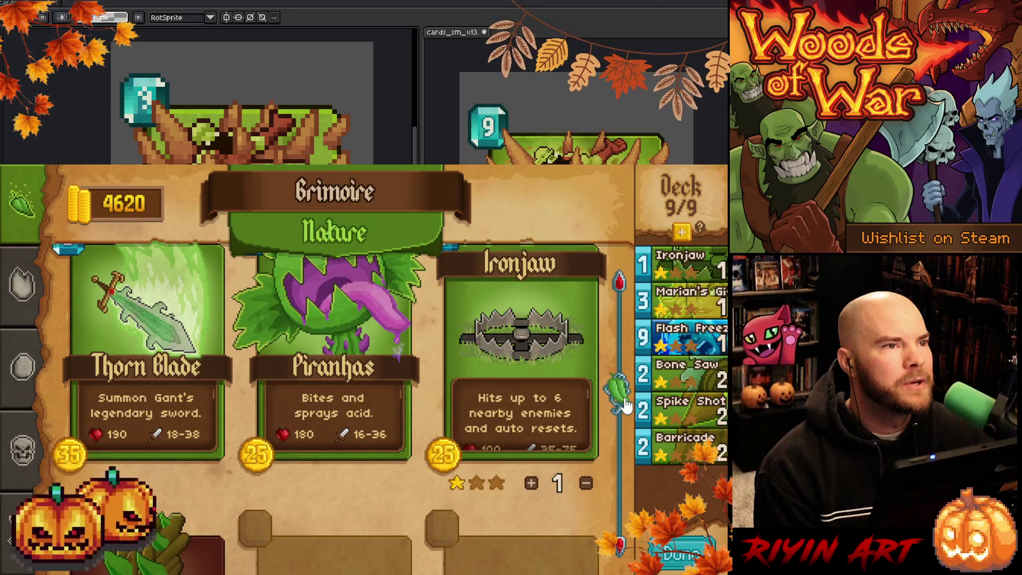
scroll(625, 406, up, 5)
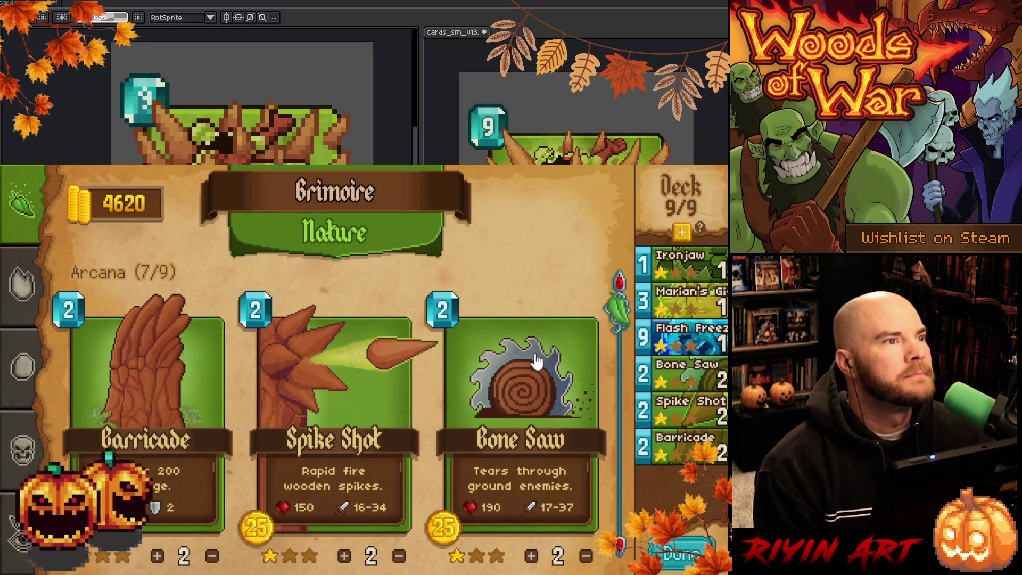
click(388, 390)
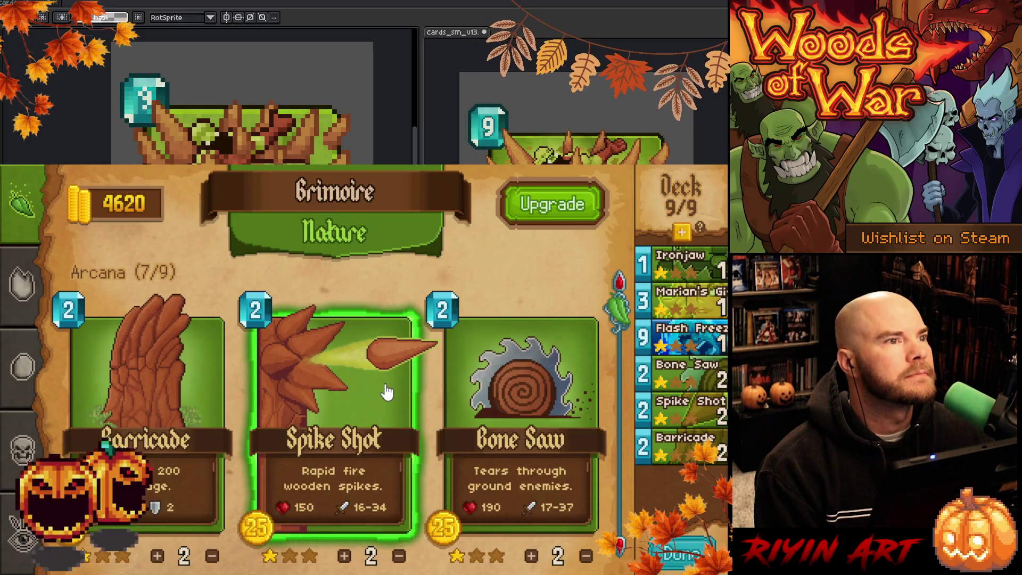
click(514, 403)
scroll(514, 404, down, 2)
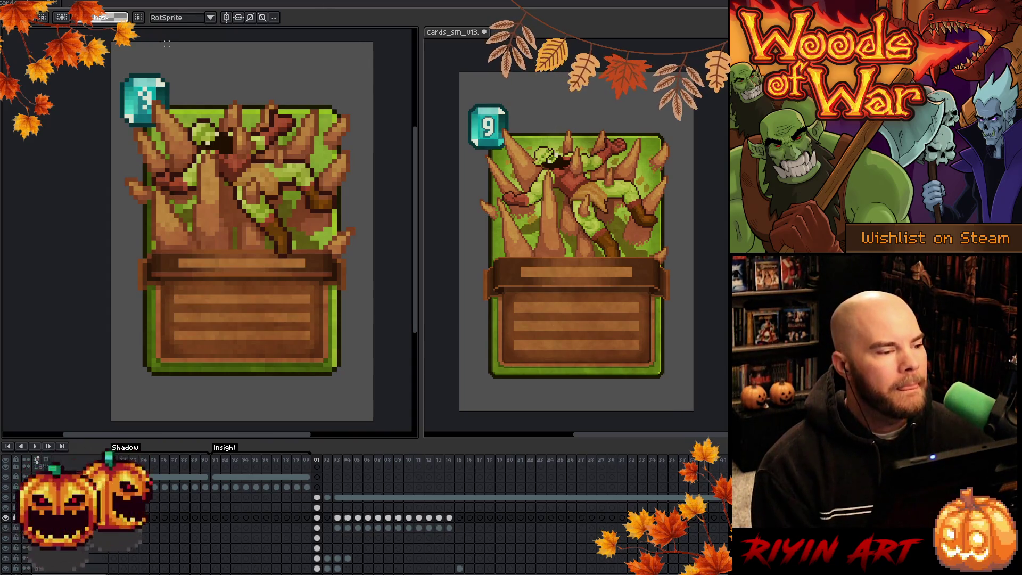
key(ctrl+Tab)
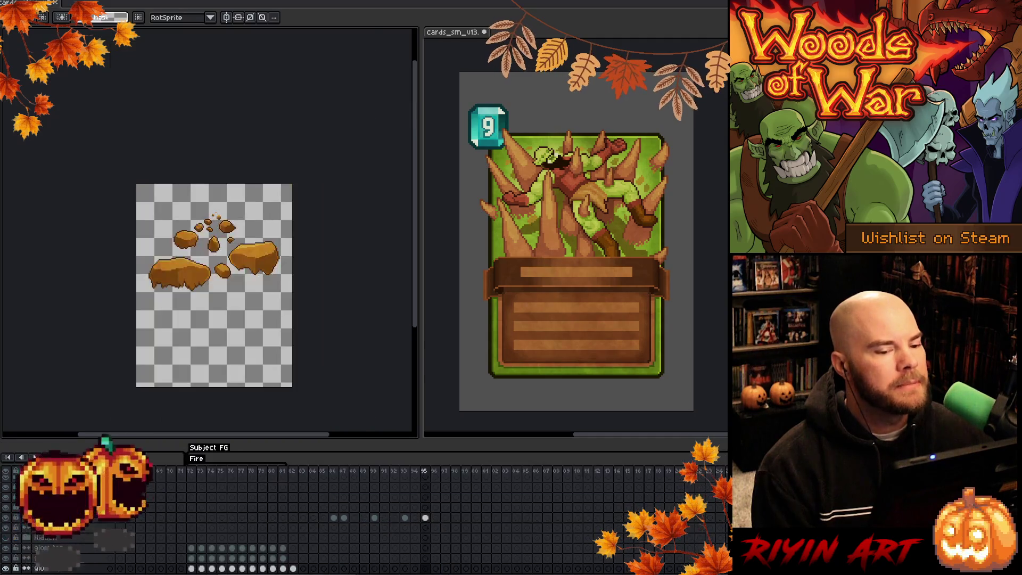
Show frame 86's purple crescent and select banner frames 54 to 63.
click(324, 475)
click(333, 475)
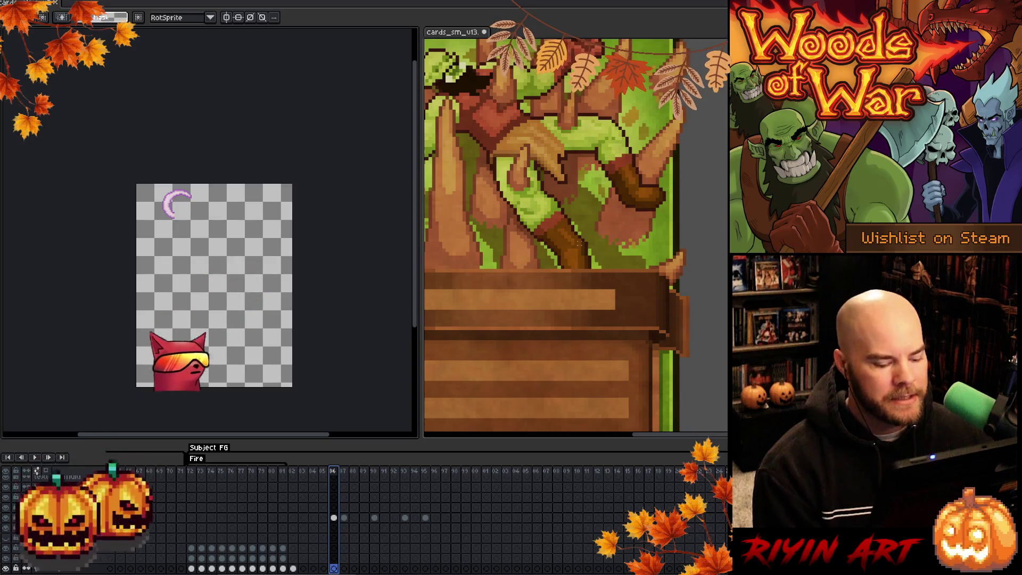
key(space)
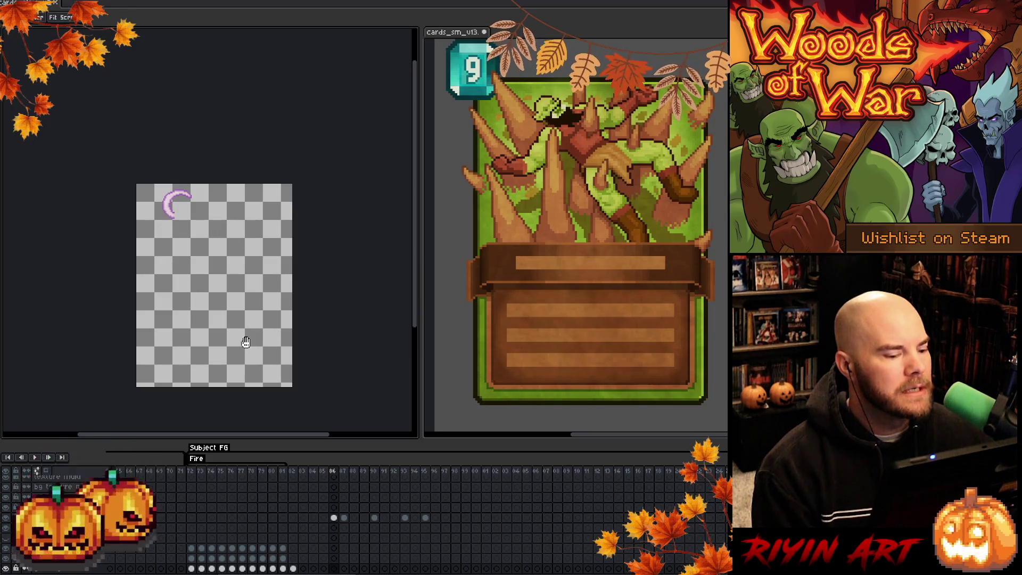
scroll(320, 572, right, 5)
scroll(320, 570, left, 12)
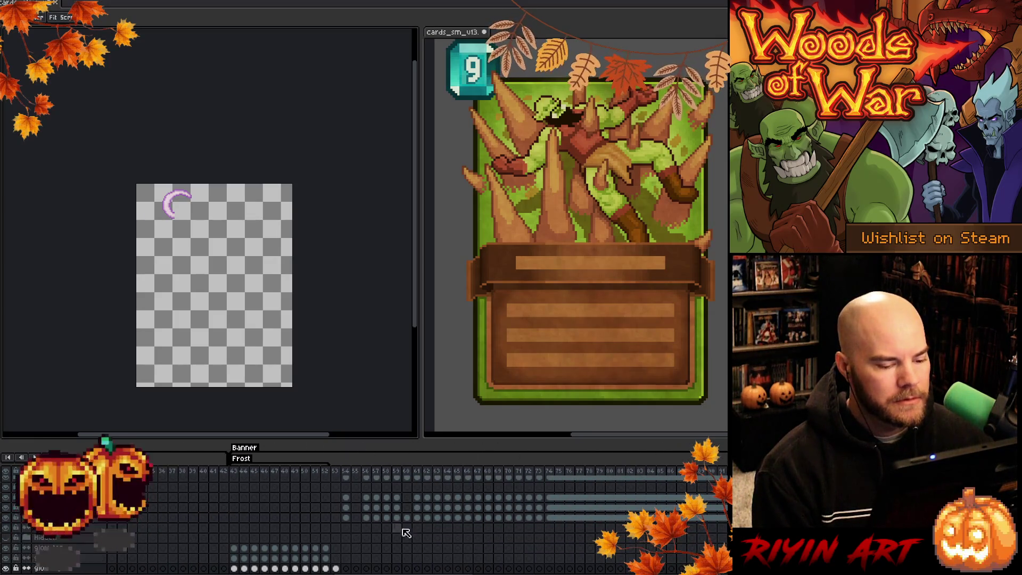
mouse_move(353, 475)
mouse_down()
mouse_move(652, 475)
mouse_move(465, 479)
mouse_move(418, 490)
mouse_up()
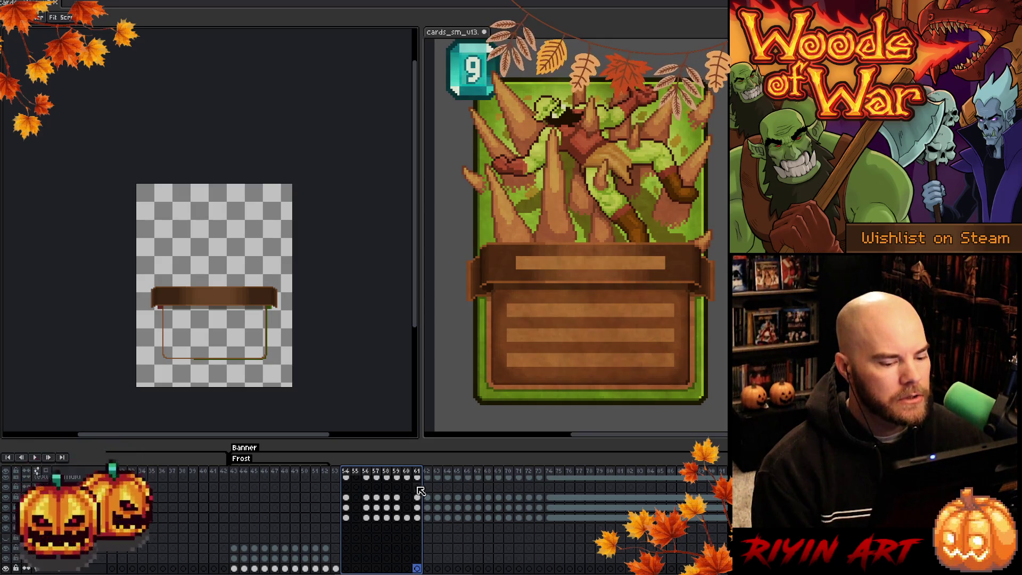
Scroll the timeline and bring up banner frame 55.
scroll(420, 490, right, 10)
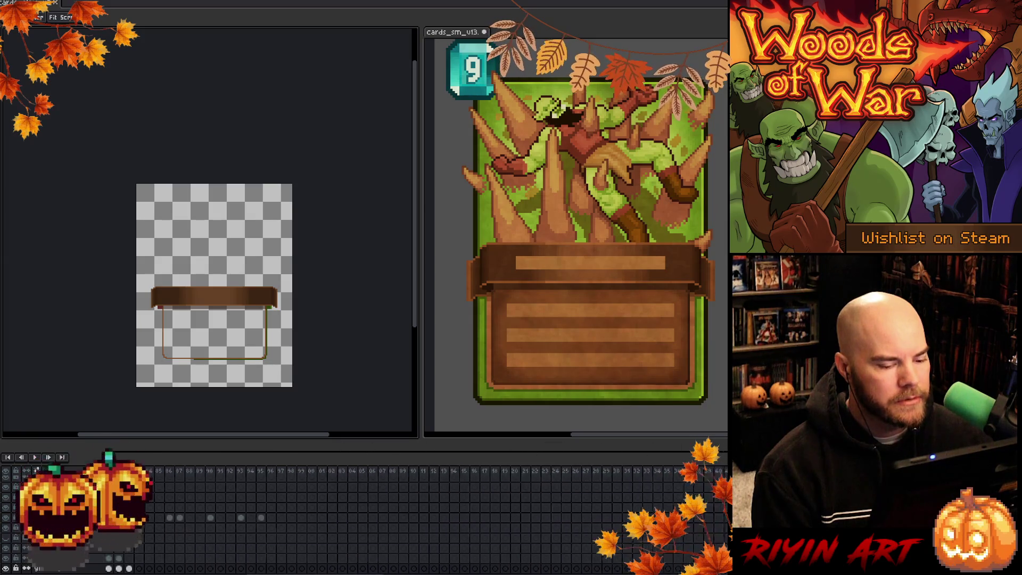
scroll(332, 528, left, 5)
click(362, 474)
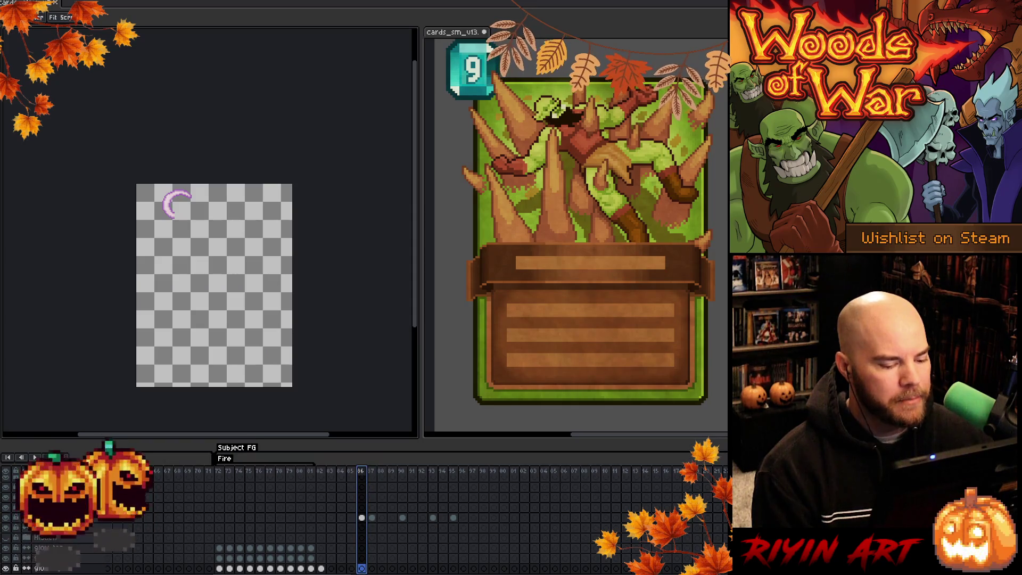
scroll(362, 511, left, 4)
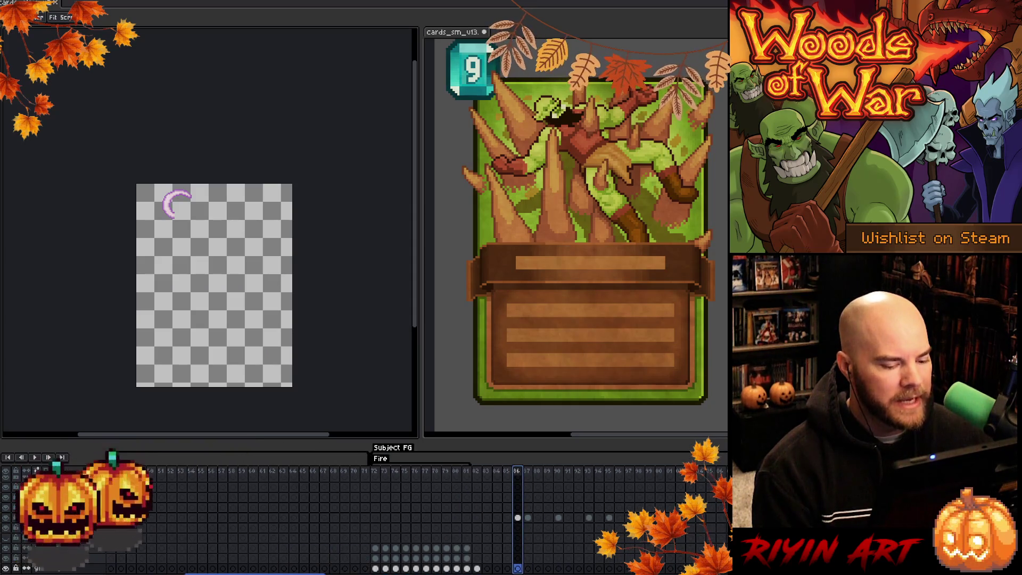
scroll(362, 511, left, 10)
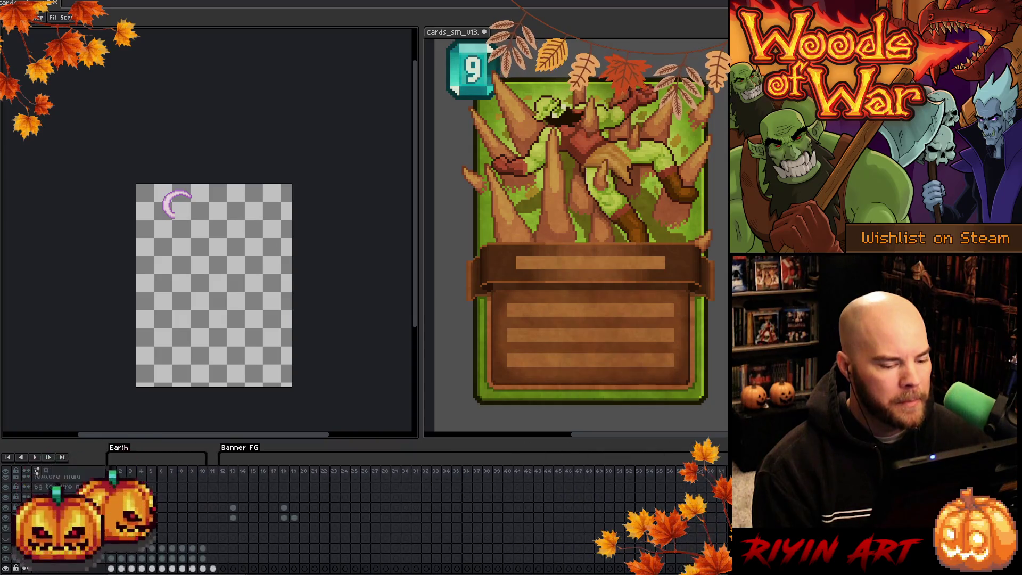
scroll(387, 532, right, 7)
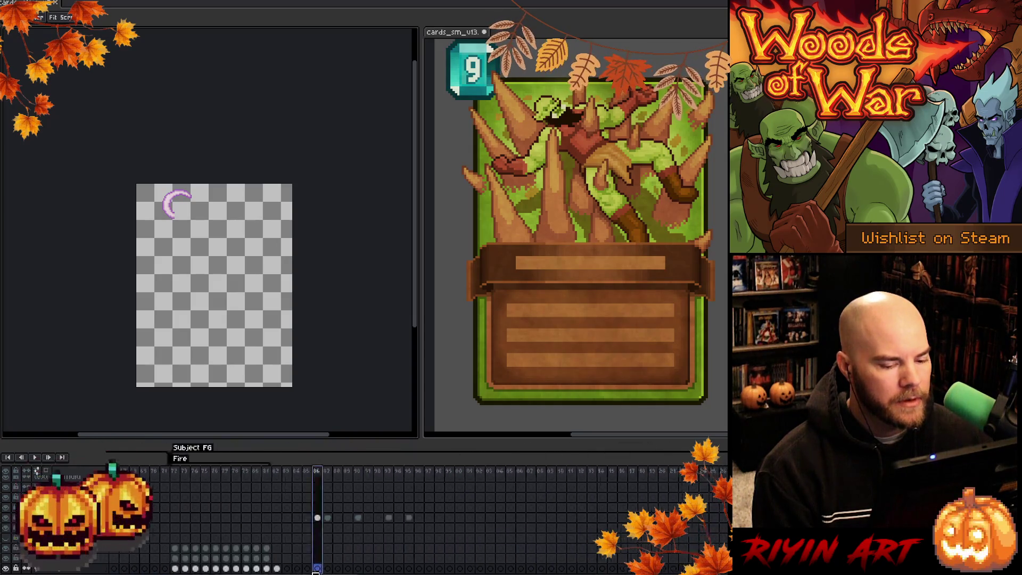
click(363, 472)
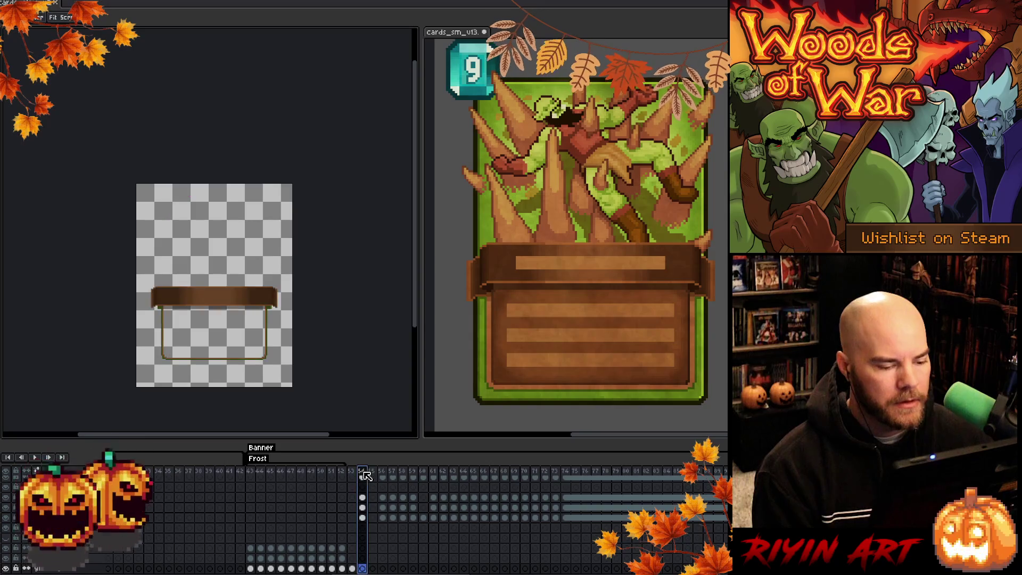
scroll(516, 554, left, 7)
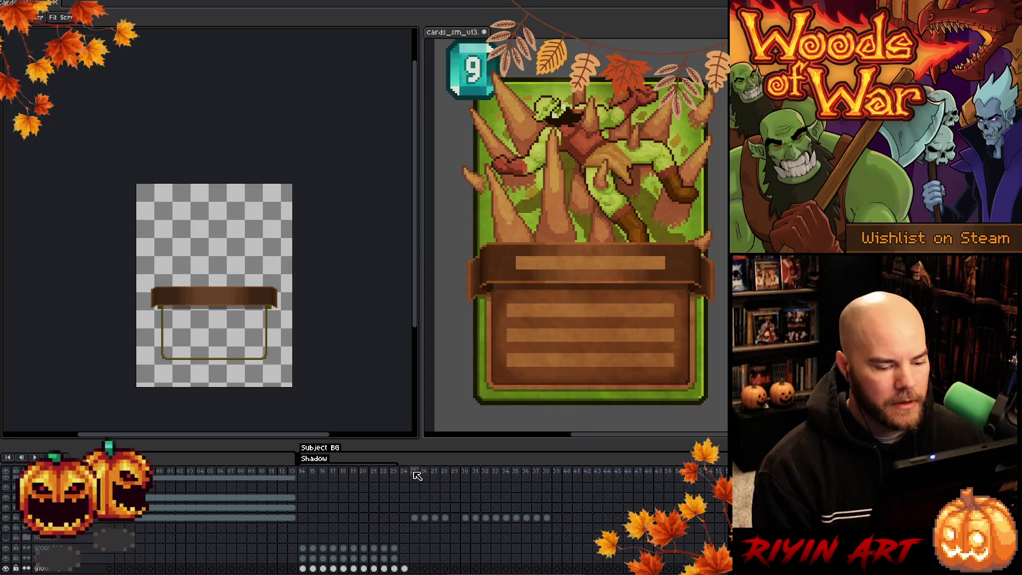
Copy the orc art cel from frame 25 into empty frame 83 and zoom in.
click(414, 471)
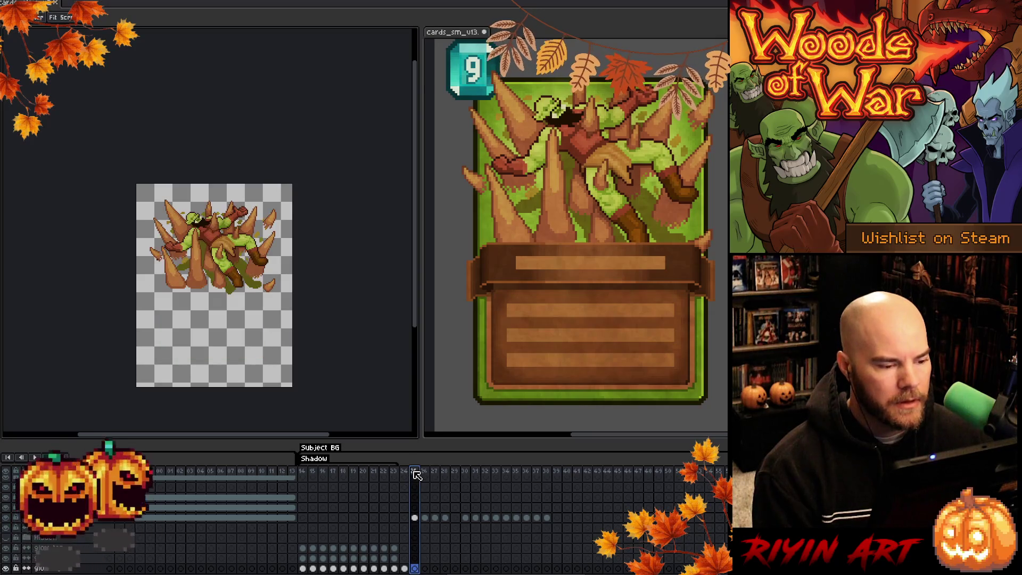
click(418, 519)
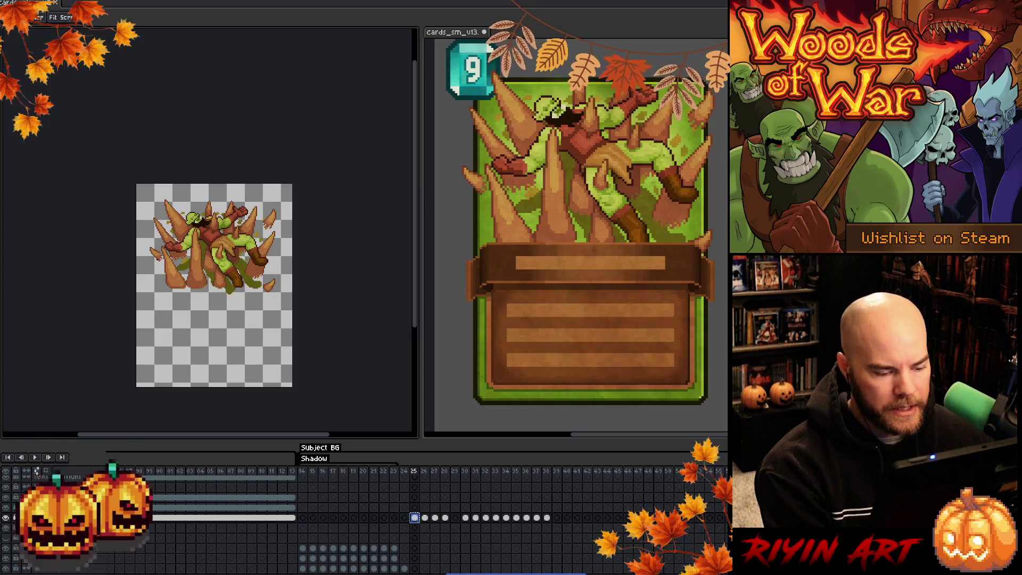
scroll(373, 506, left, 10)
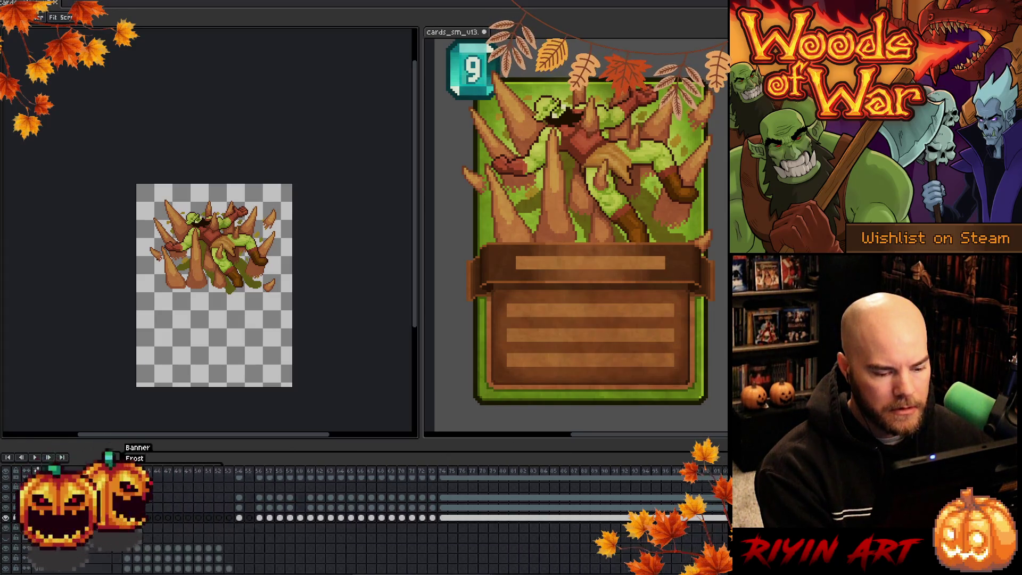
scroll(307, 529, right, 5)
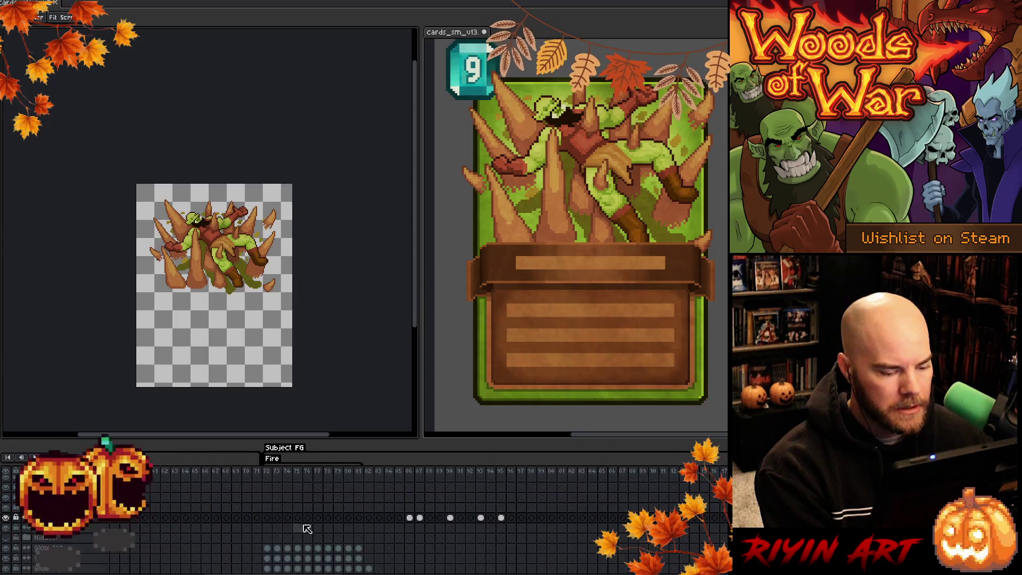
click(369, 481)
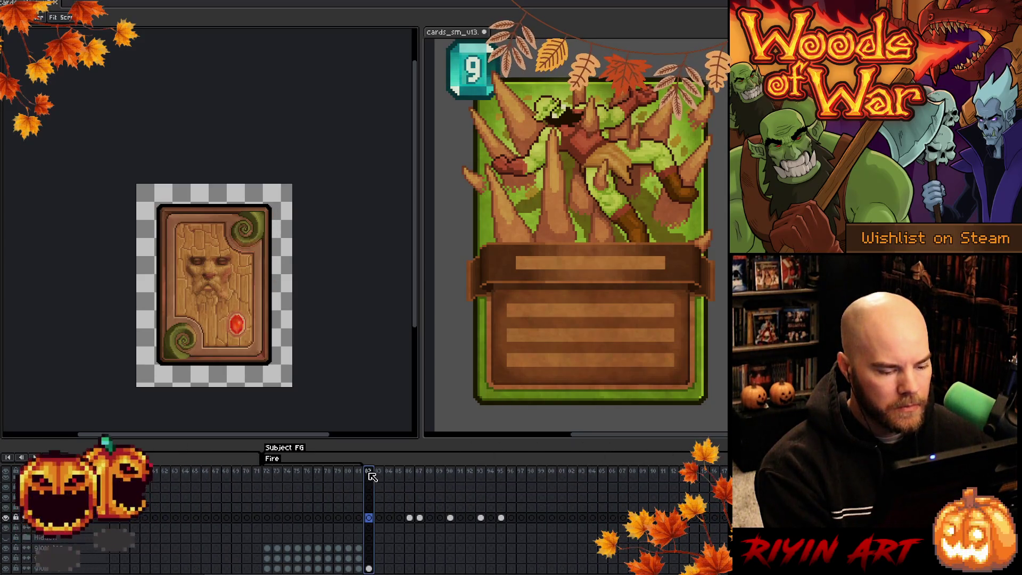
click(381, 518)
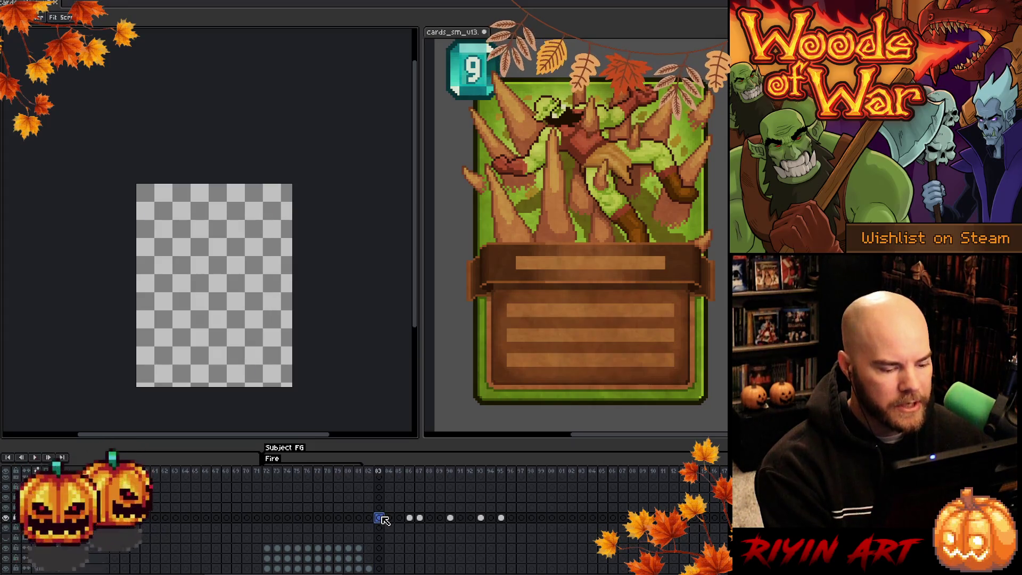
key(ctrl+v)
key(Right)
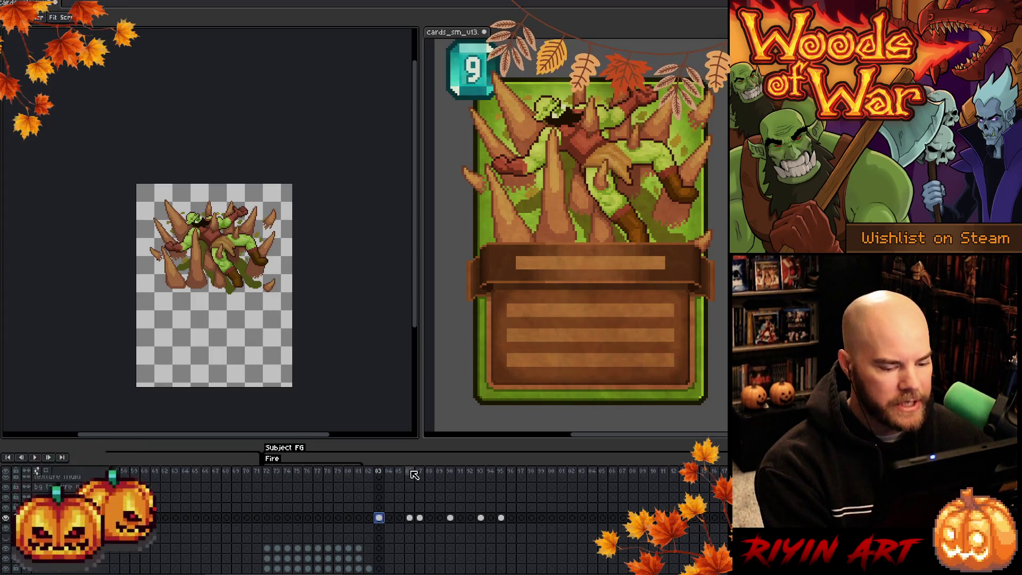
click(380, 518)
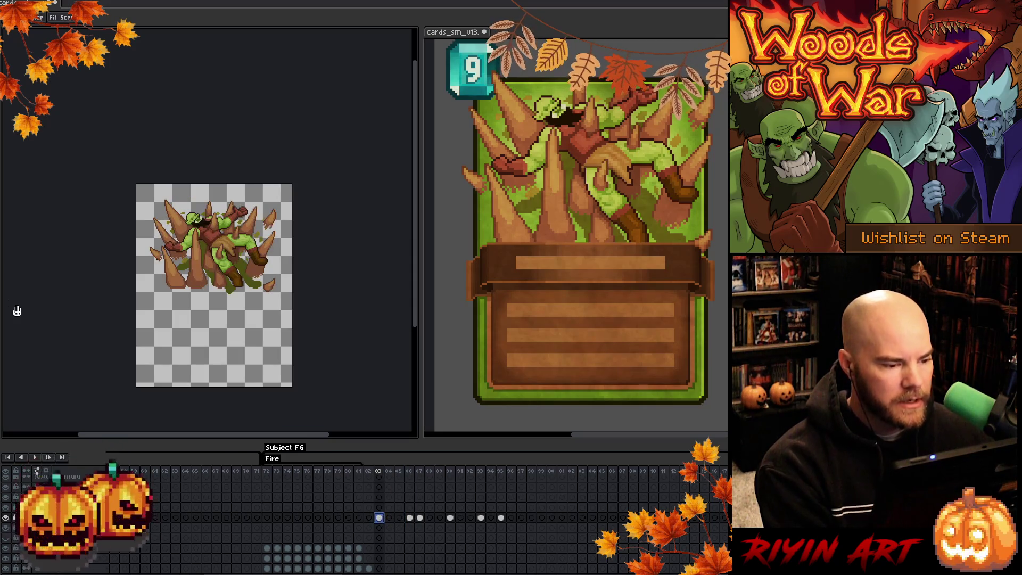
scroll(142, 239, up, 1)
scroll(304, 326, up, 1)
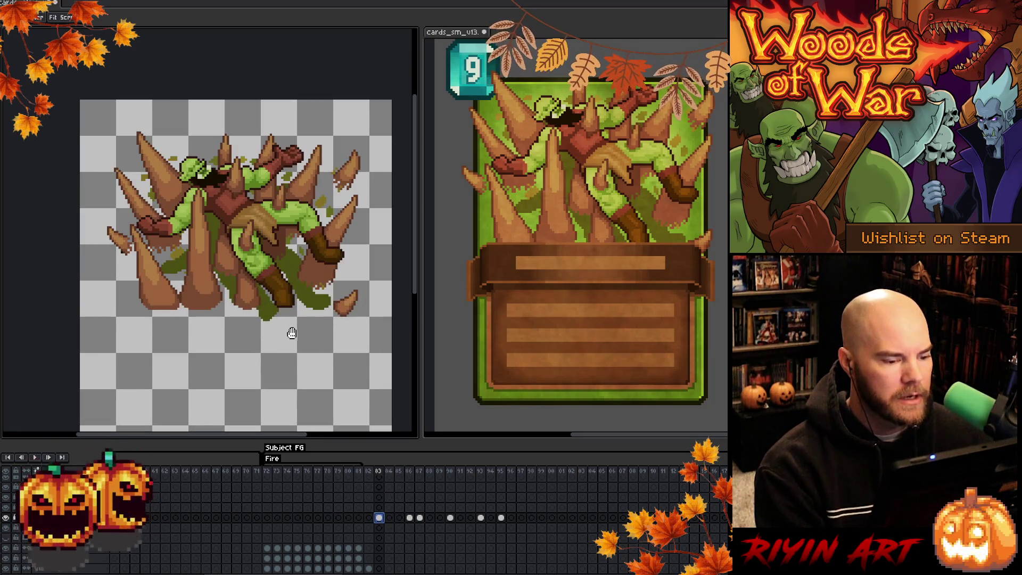
Erase the green blob and spike tips below the orc art, plus the stray lower-right spike tip.
key(m)
drag(380, 347, 110, 310)
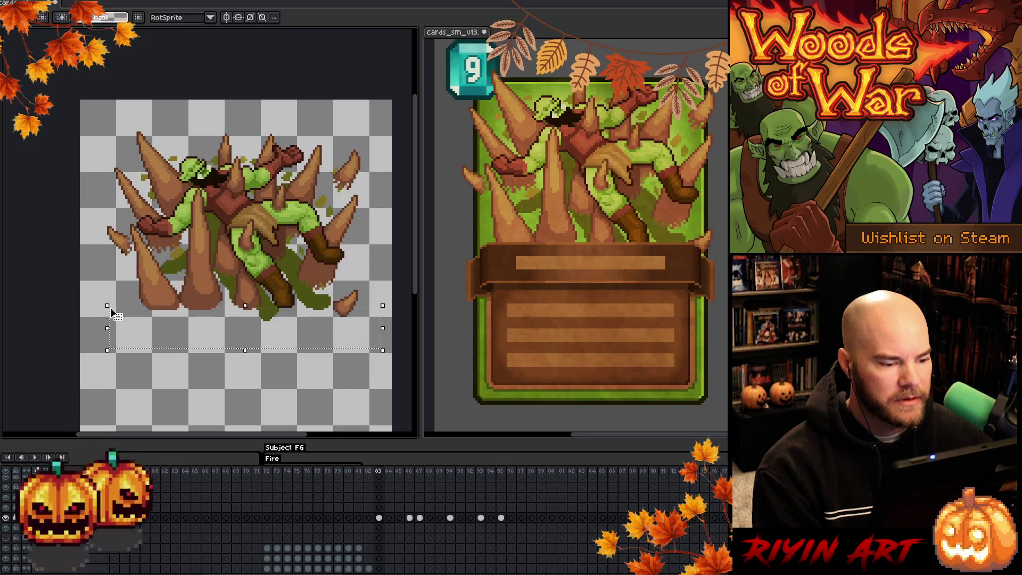
key(Delete)
drag(379, 273, 337, 316)
key(Delete)
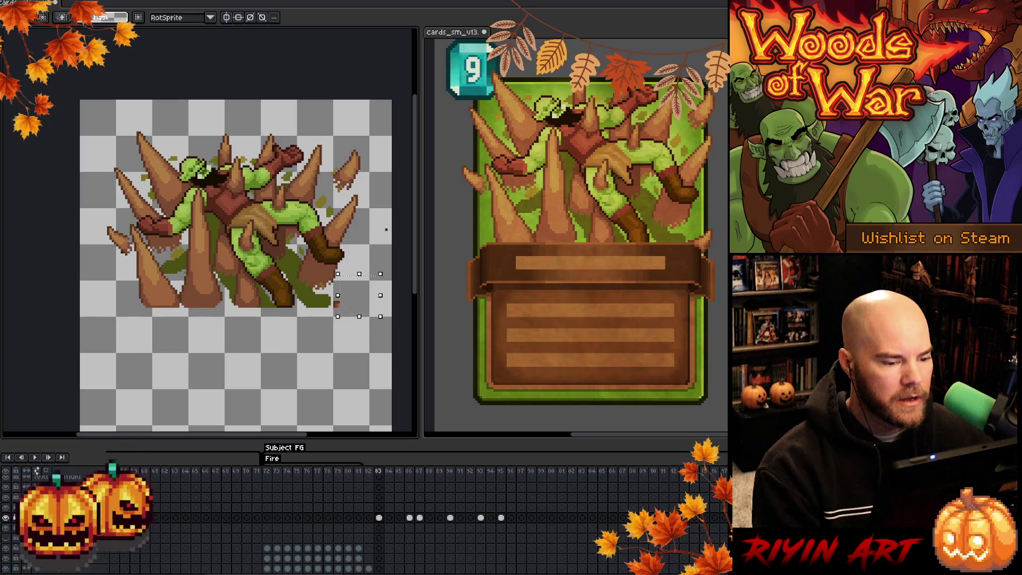
Select a small area near the orc's right boot and reposition the view of the art.
key(e)
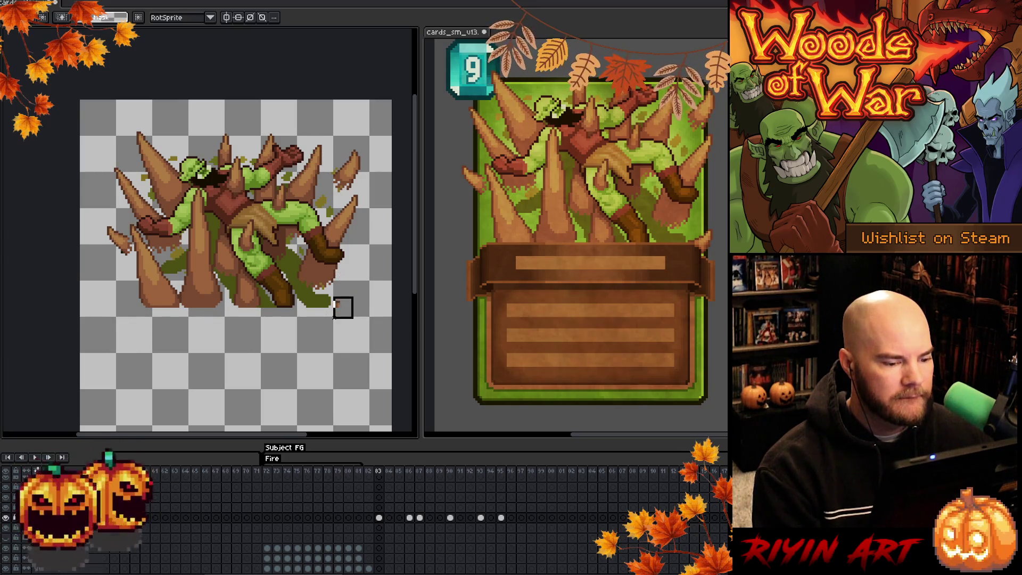
key(m)
drag(330, 323, 355, 294)
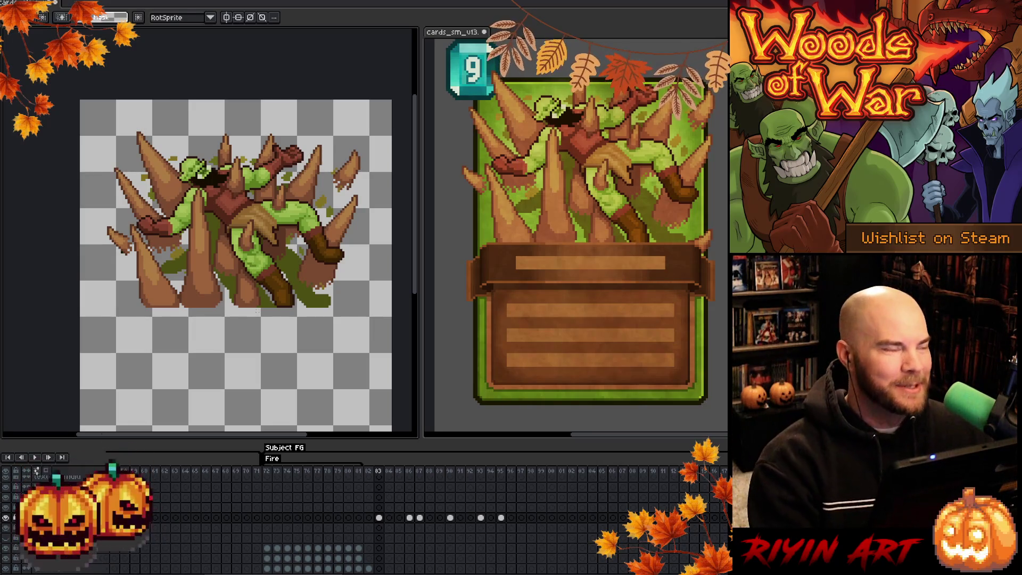
scroll(277, 228, up, 1)
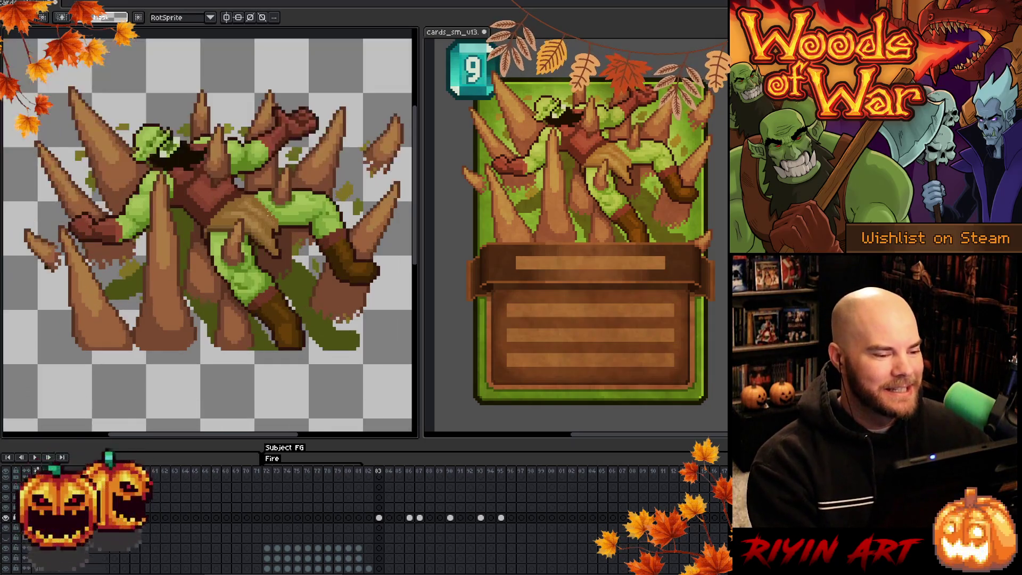
drag(226, 264, 224, 285)
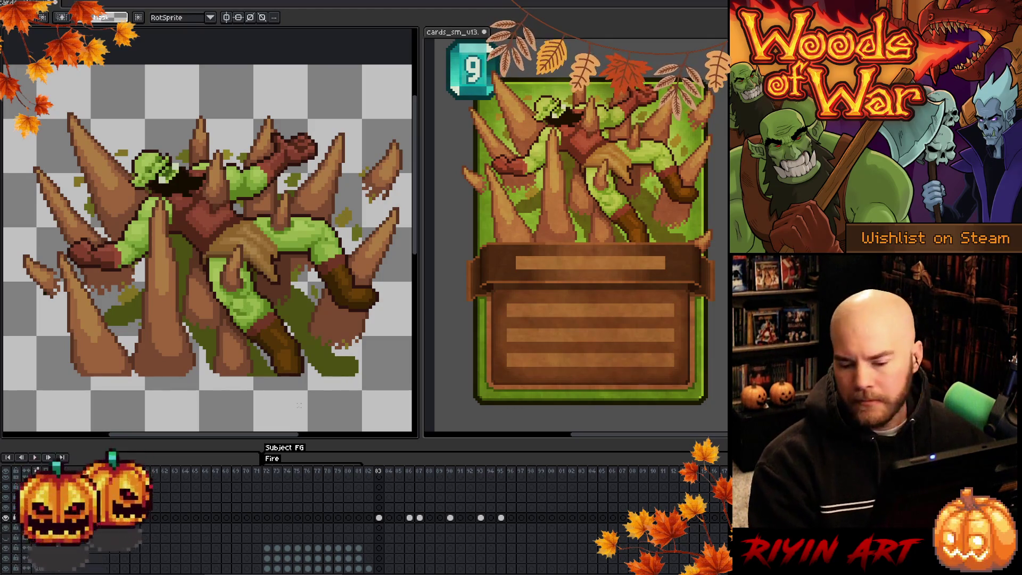
On the Fire layer's frame 83 cel, sample a colour from the art and draw a dark pixel below the boot.
click(378, 517)
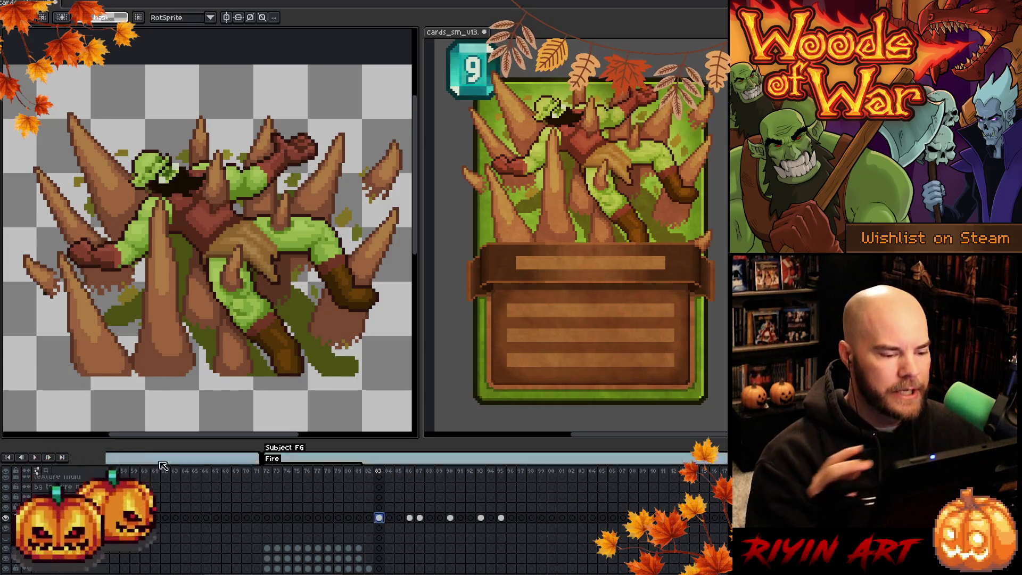
key(i)
key(b)
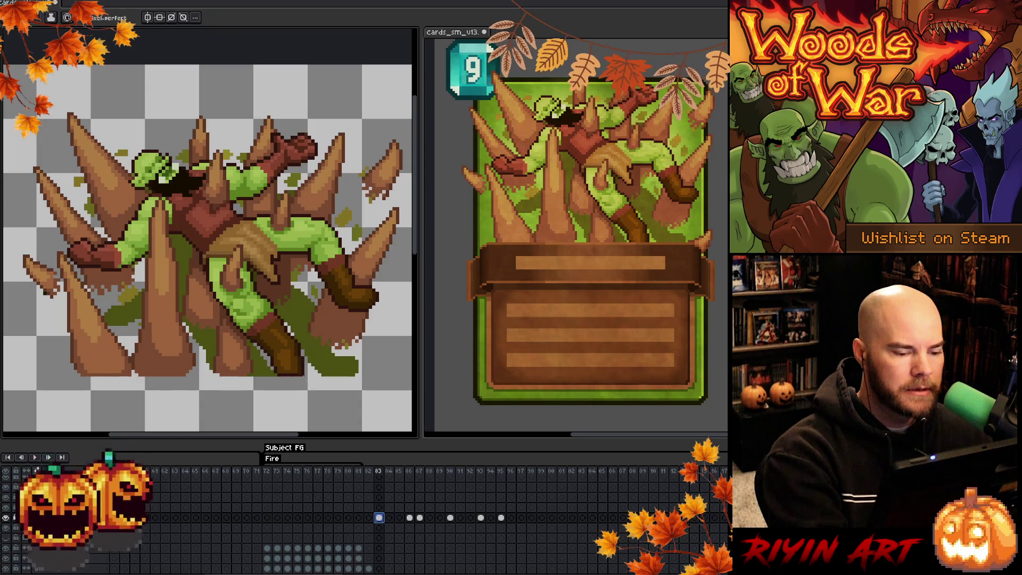
click(302, 383)
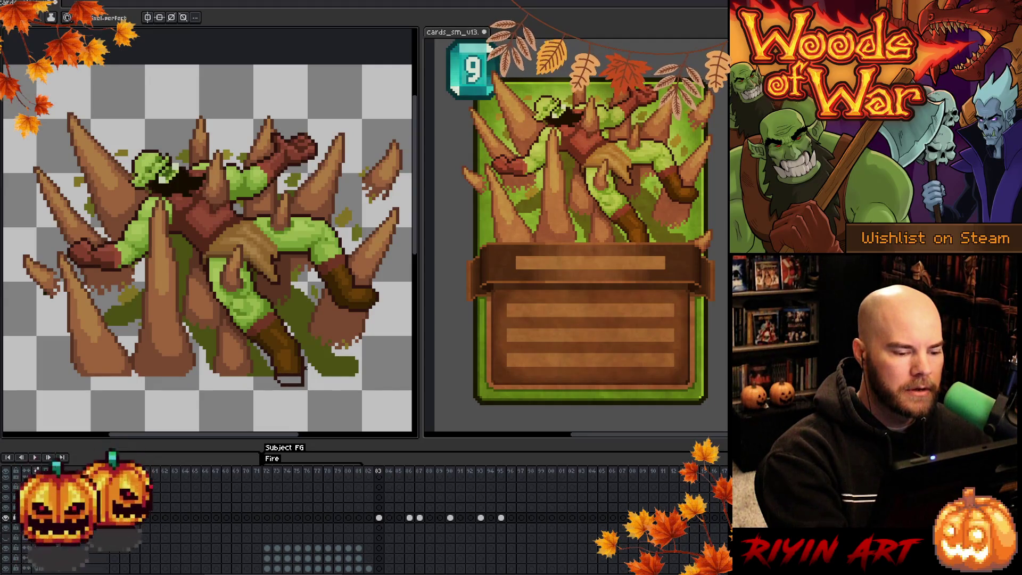
key(b)
key(e)
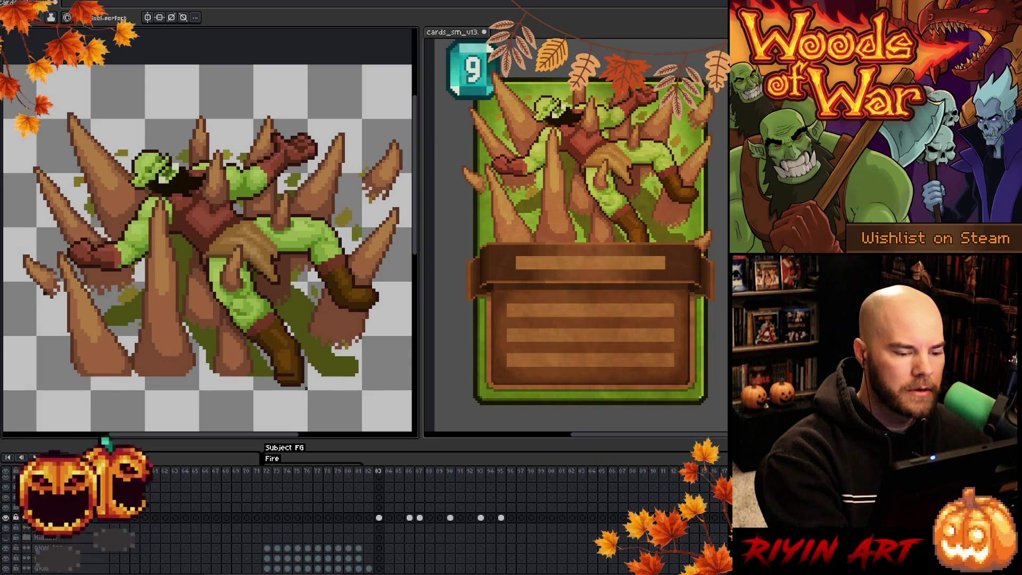
key(g)
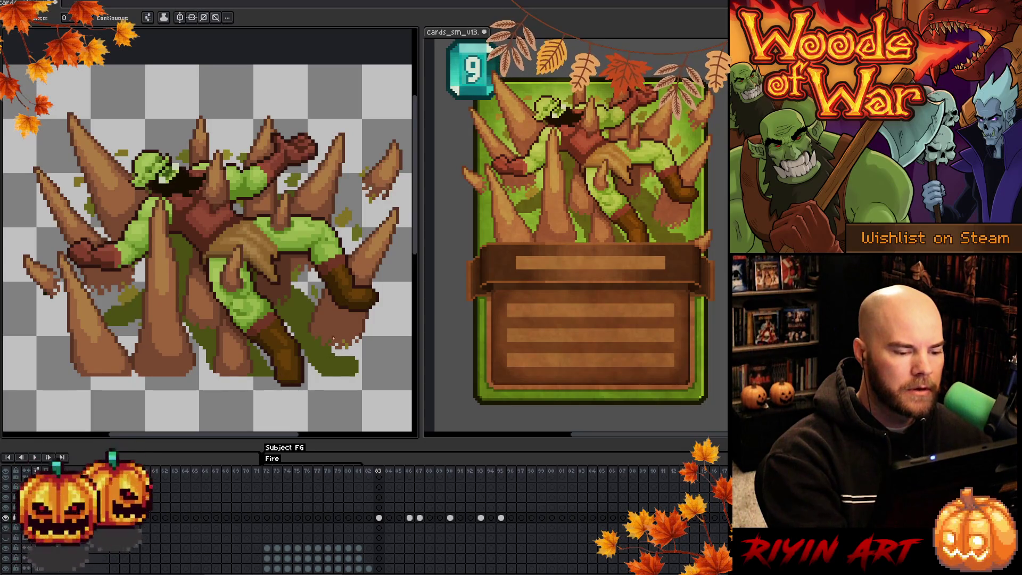
key(b)
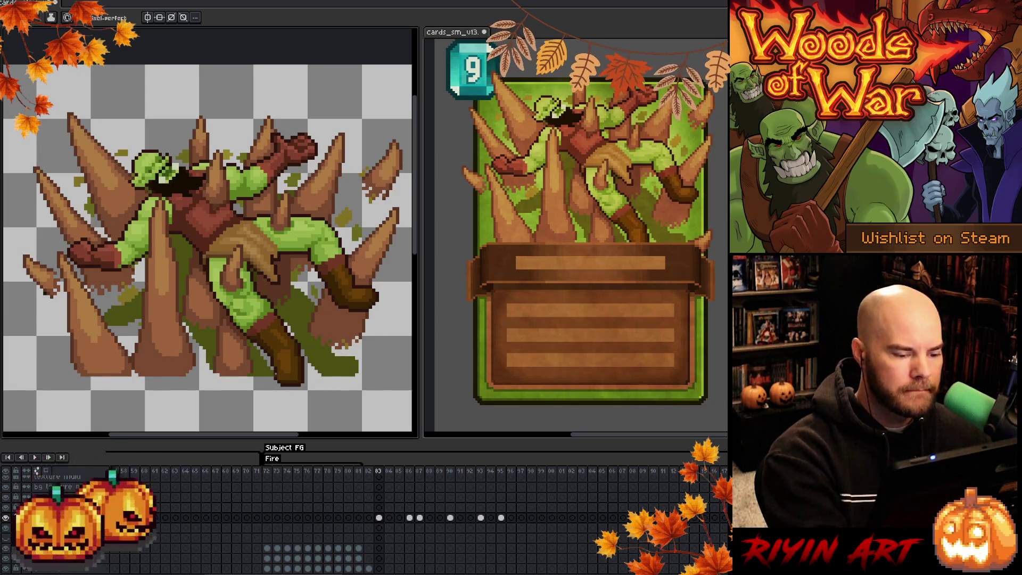
key(b)
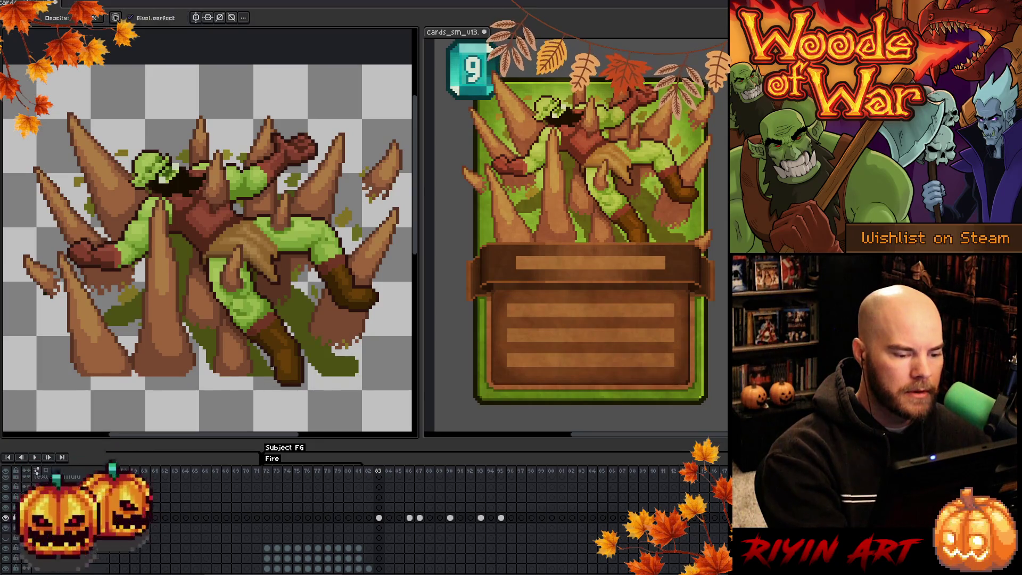
Delete the spike bottoms along the lower edge so the art ends in a straight line.
key(m)
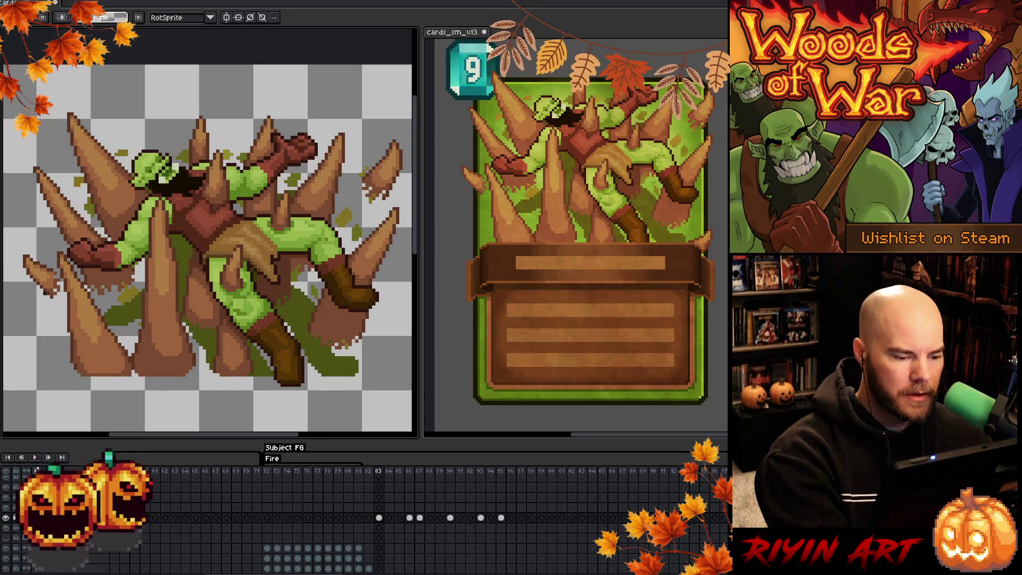
mouse_move(272, 371)
mouse_down()
mouse_move(145, 397)
mouse_move(58, 398)
mouse_up()
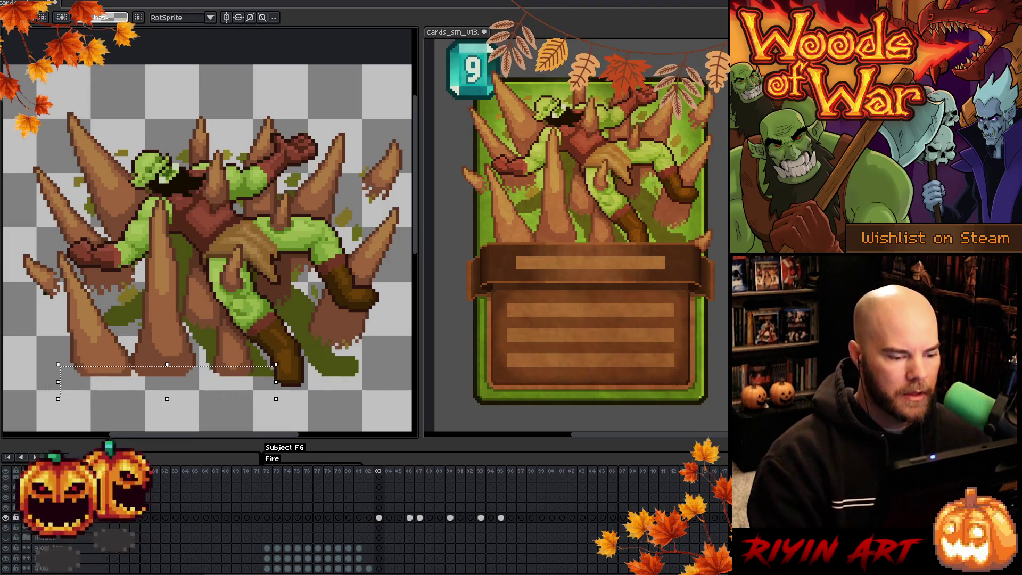
key(Delete)
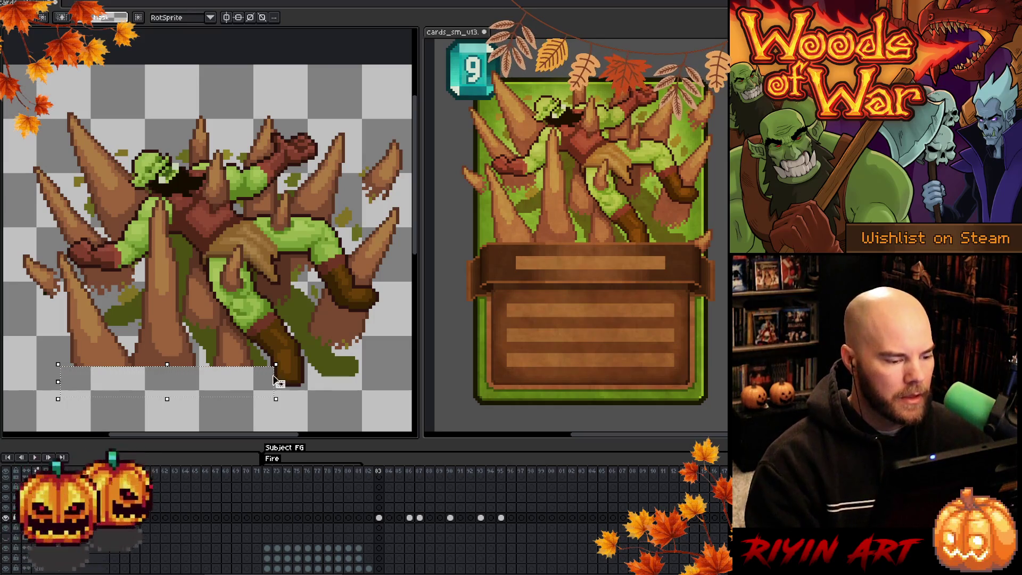
drag(246, 403, 232, 390)
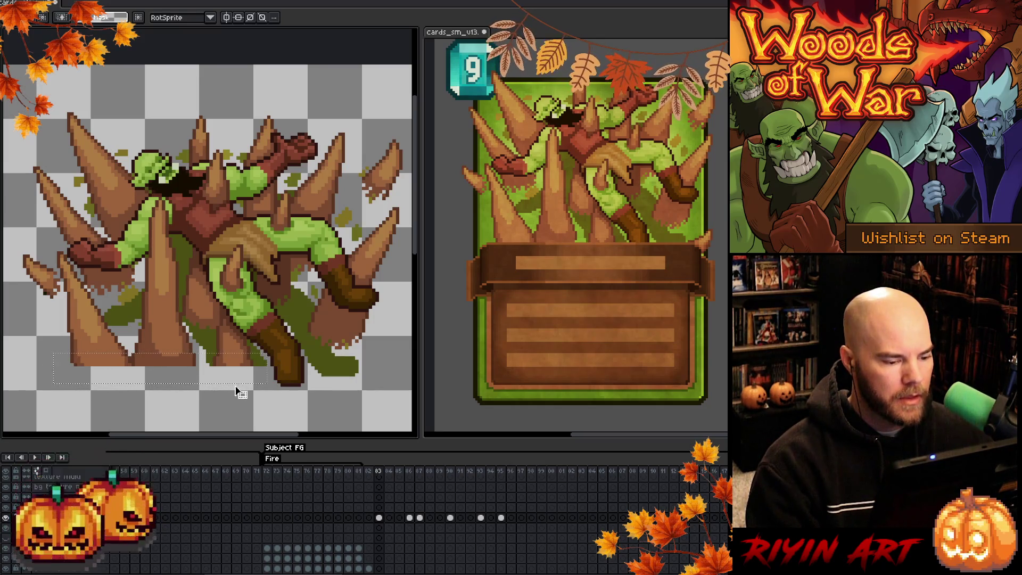
key(Delete)
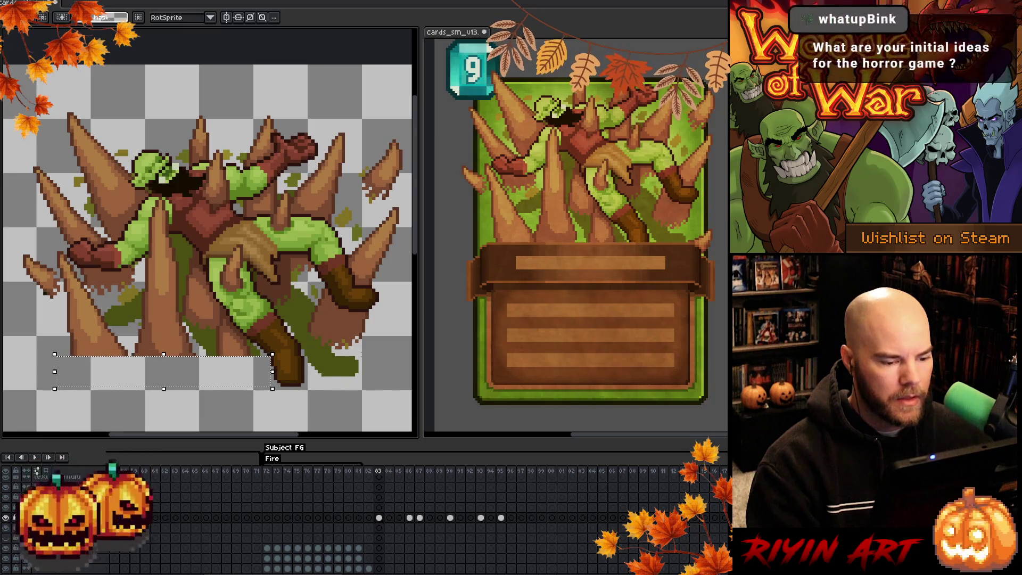
drag(302, 347, 380, 392)
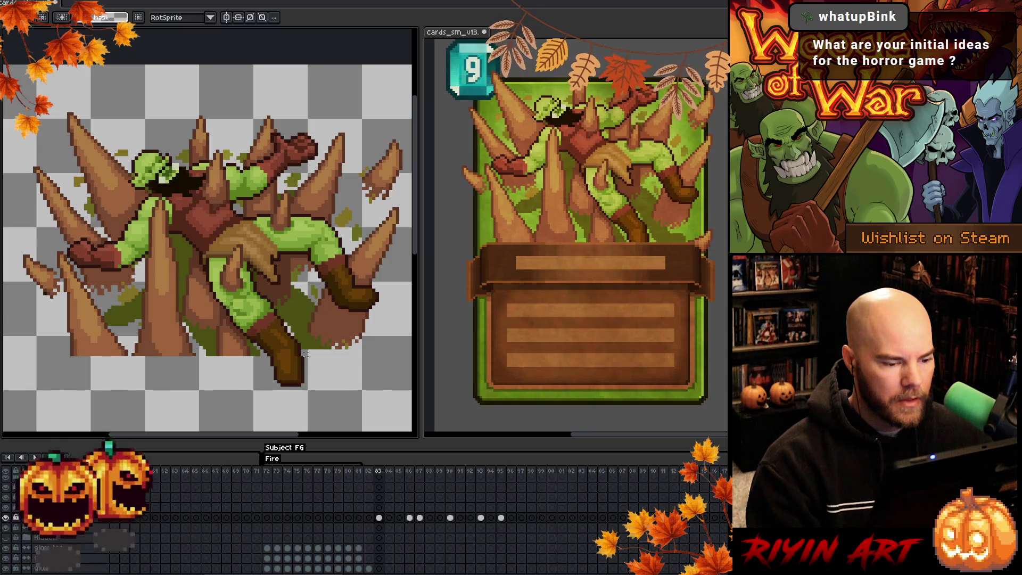
drag(301, 356, 375, 328)
scroll(376, 329, down, 1)
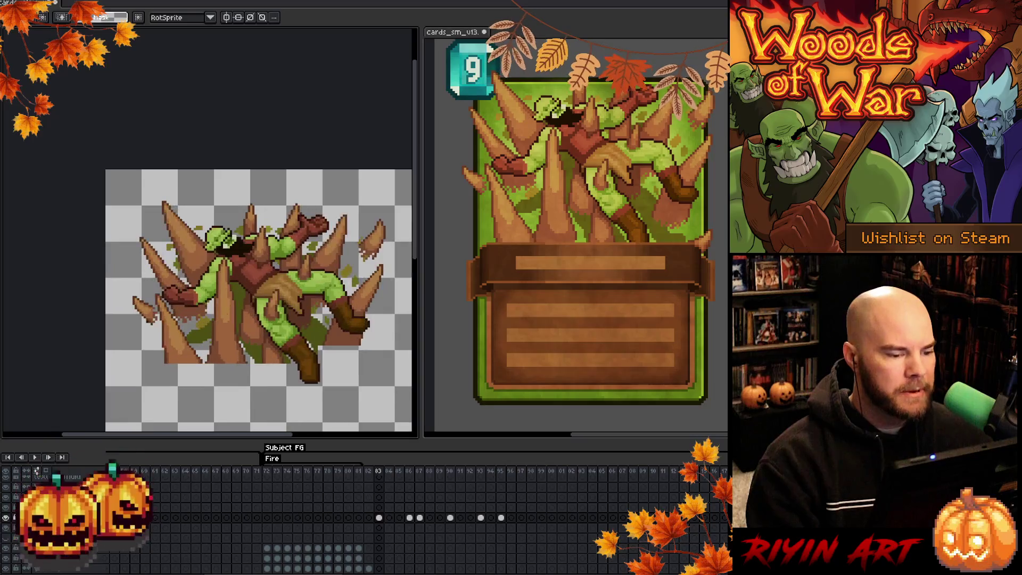
Save the orc-on-spikes artwork, recentre the sprite, and bring up Export Sprite Sheet.
scroll(232, 307, down, 2)
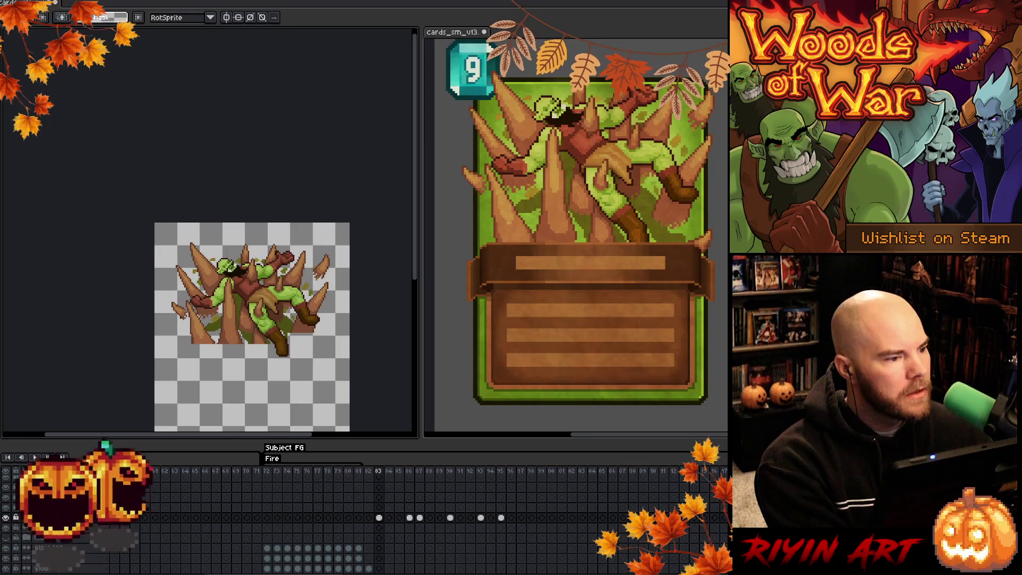
key(ctrl+s)
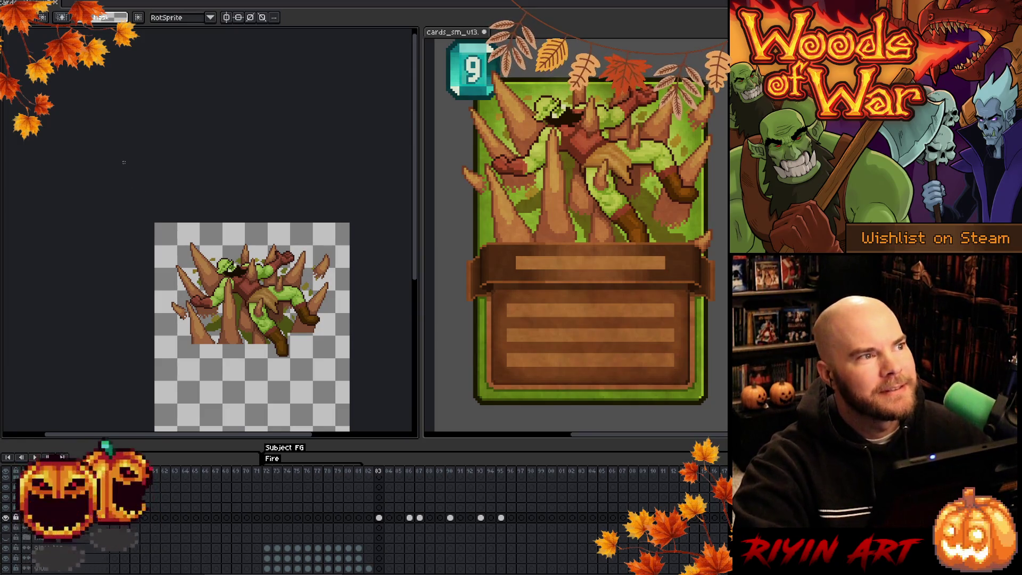
key(space)
drag(225, 353, 183, 259)
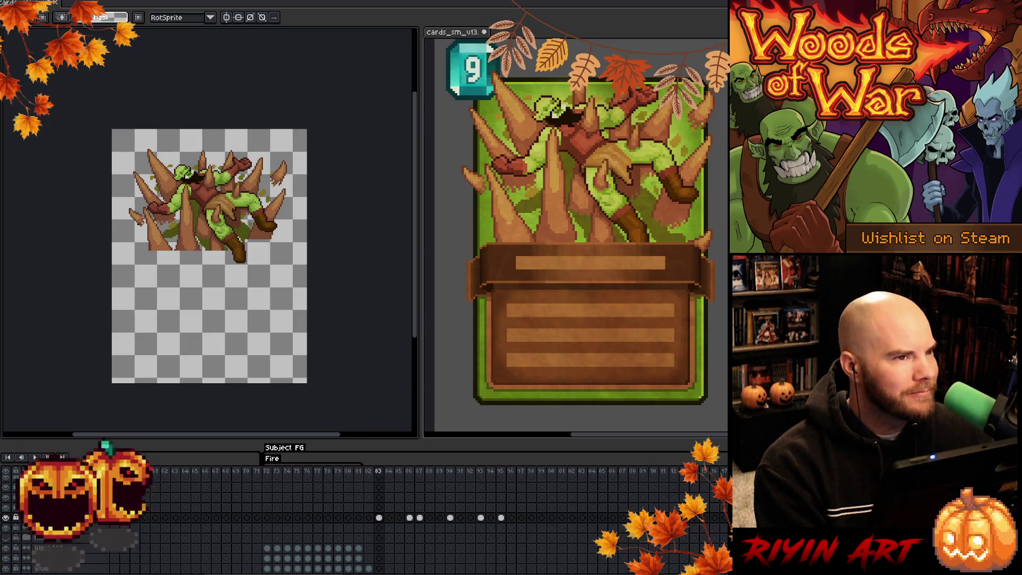
key(alt+f)
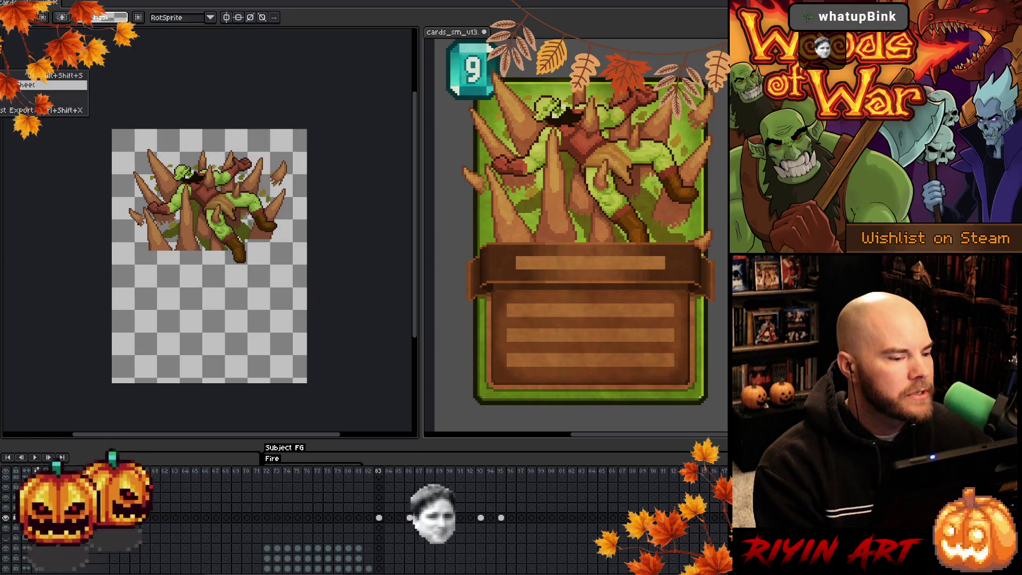
key(Return)
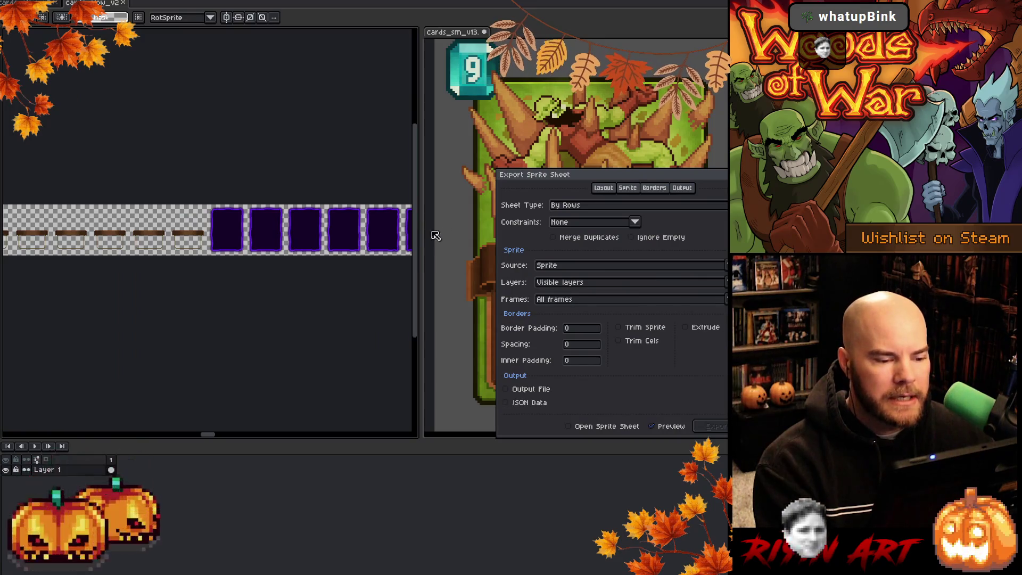
Set the sprite sheet layout constraint to Fixed # of Columns with 71 columns.
click(620, 228)
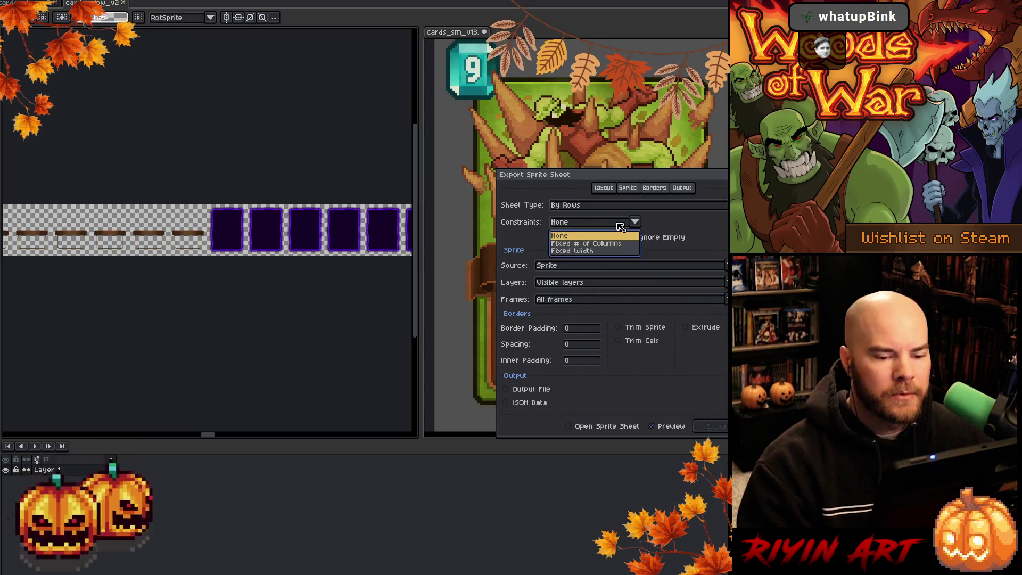
click(613, 247)
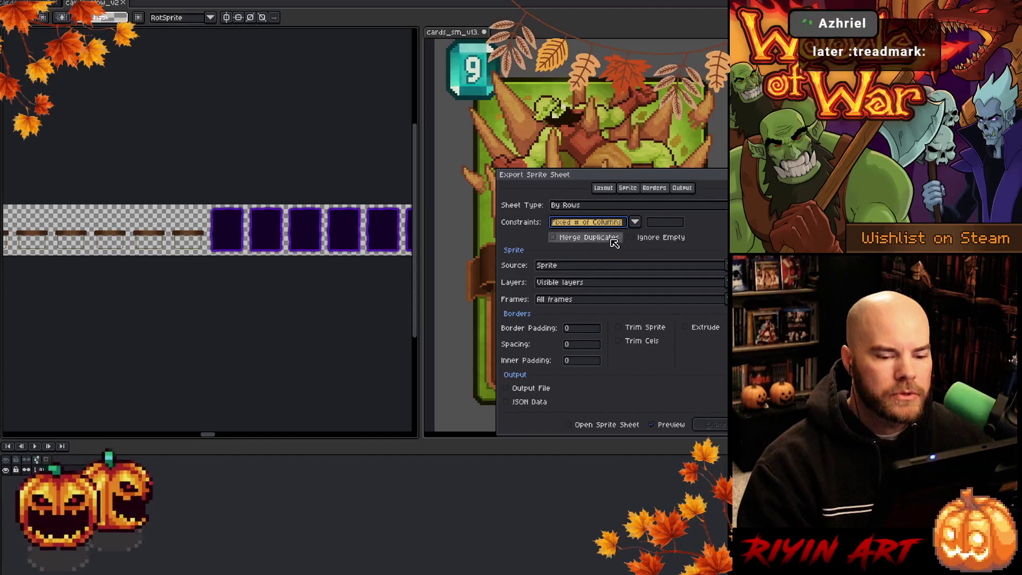
click(620, 227)
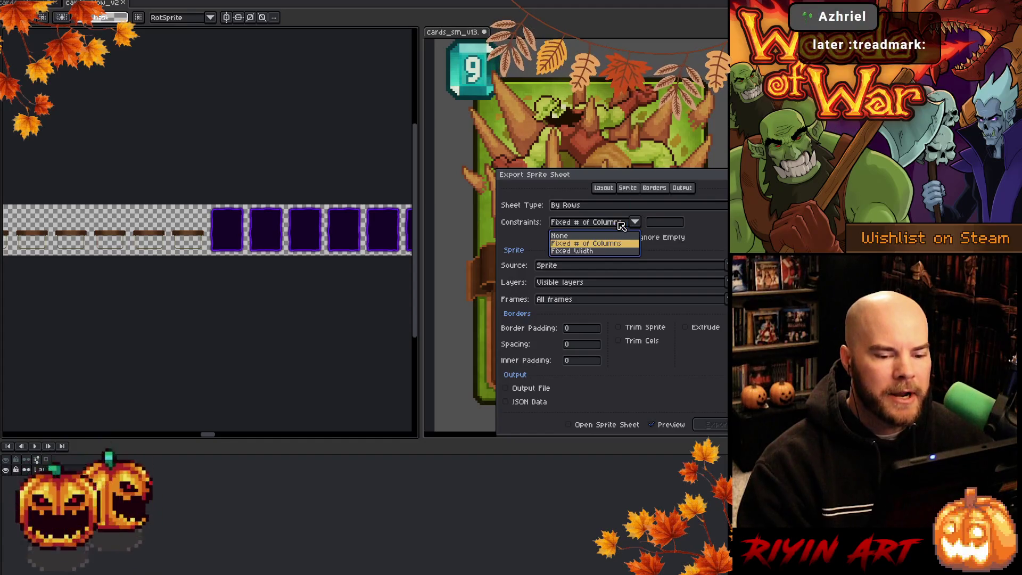
click(663, 224)
click(663, 223)
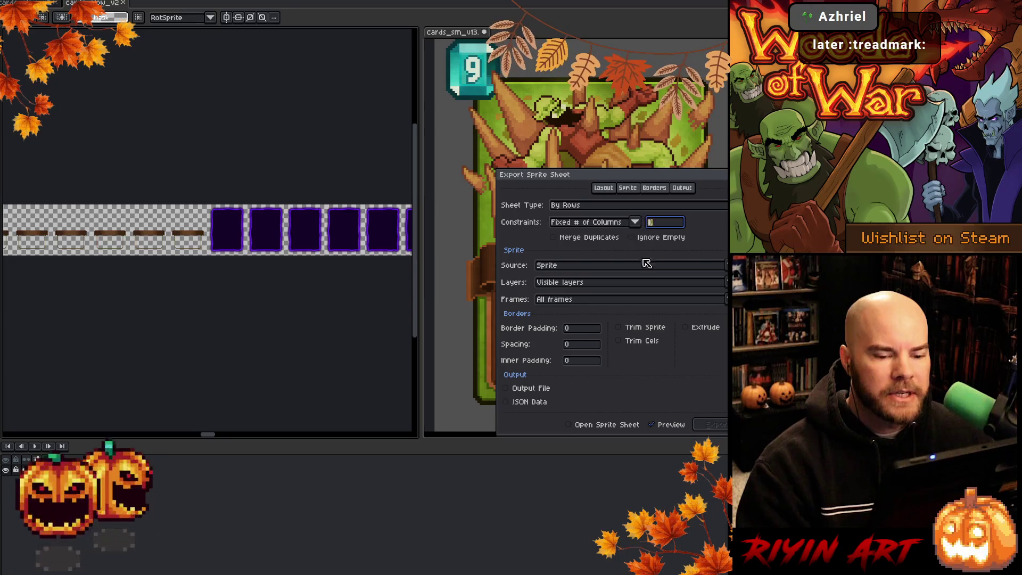
text(7)
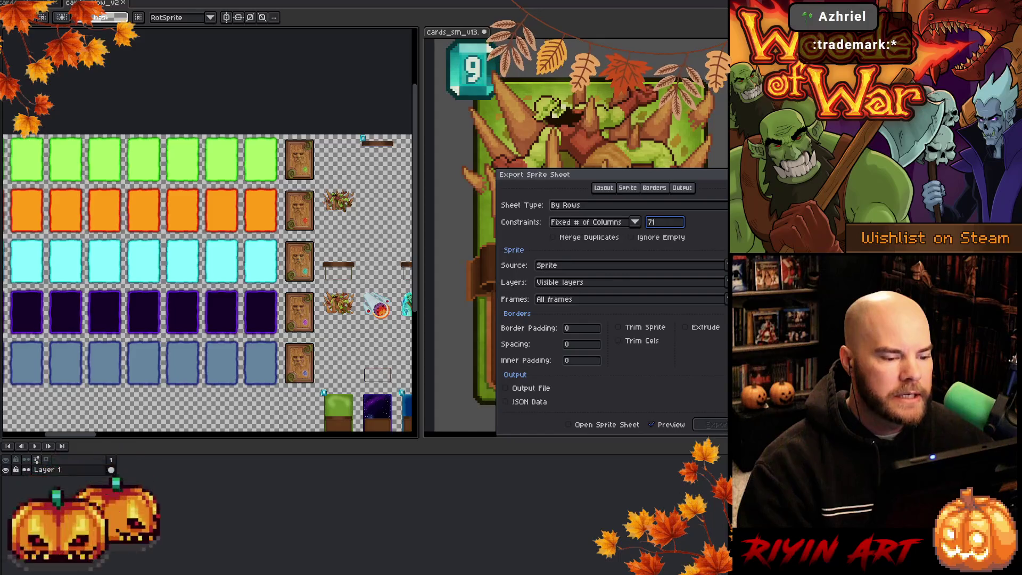
scroll(364, 287, up, 3)
scroll(296, 336, down, 1)
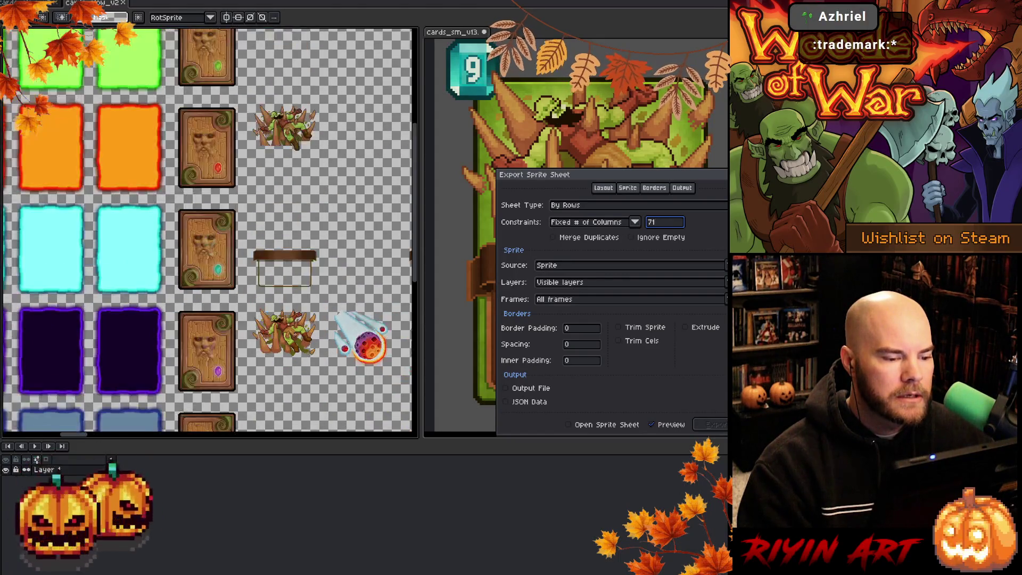
scroll(301, 360, up, 4)
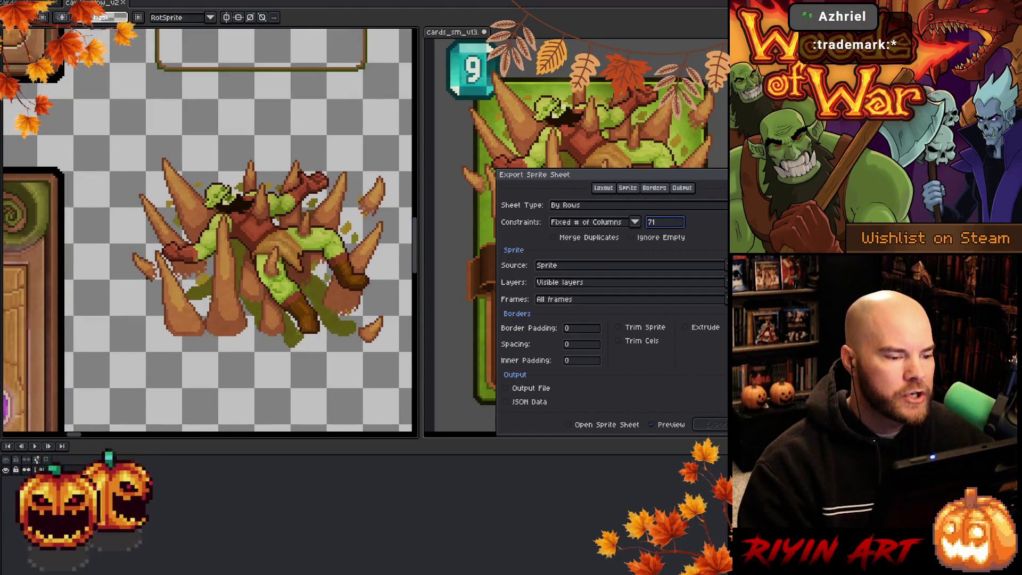
text(0)
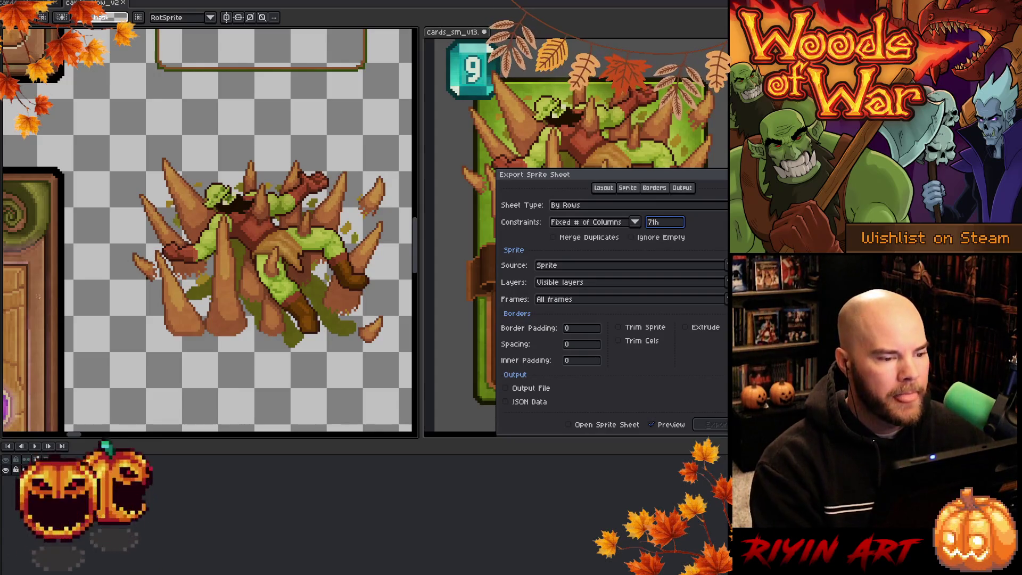
drag(416, 238, 413, 118)
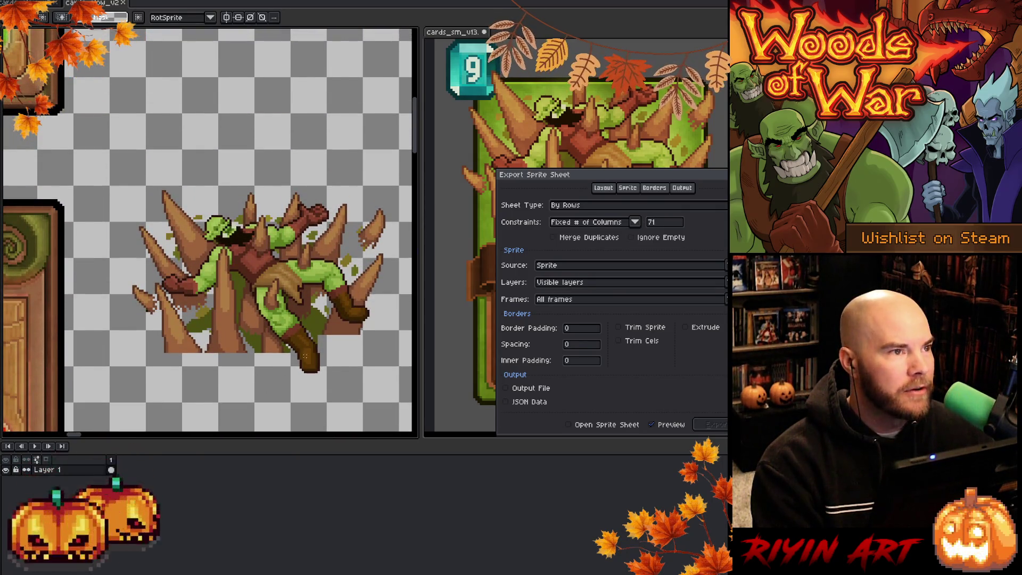
scroll(371, 254, down, 3)
scroll(371, 254, up, 1)
scroll(371, 254, down, 2)
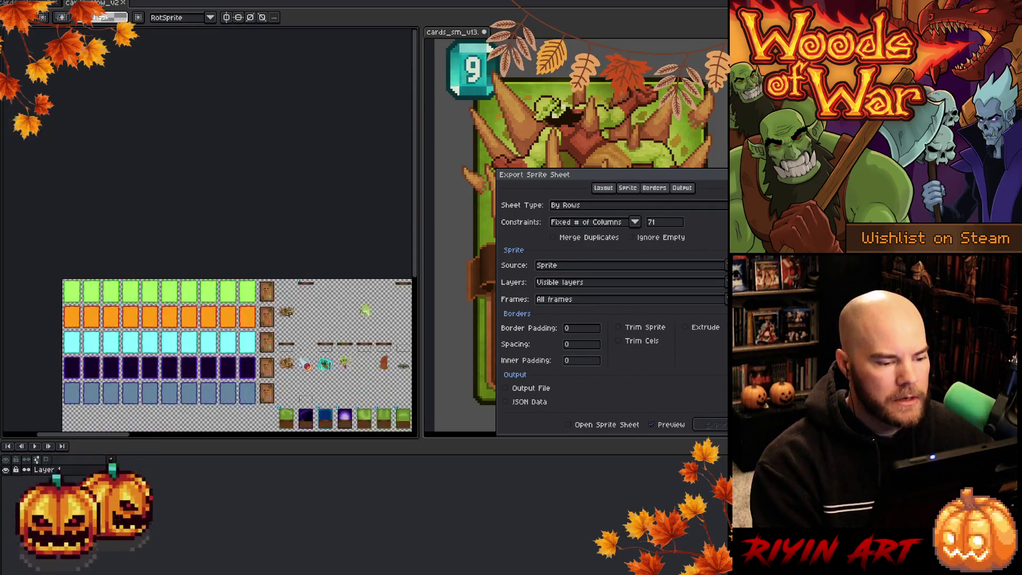
scroll(371, 254, up, 1)
scroll(311, 301, up, 1)
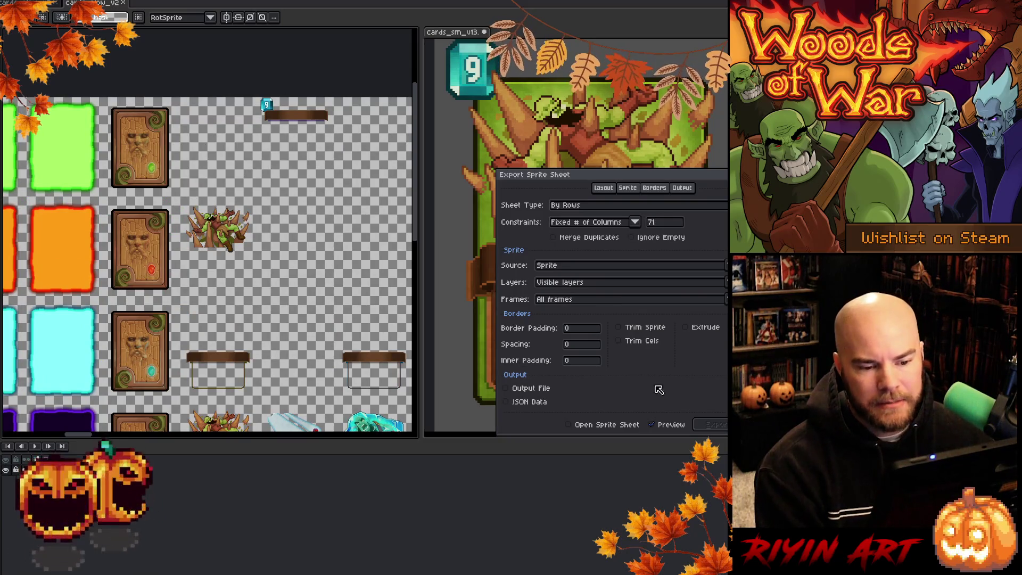
Enable Output File on the Output tab and open its save-location picker.
click(682, 189)
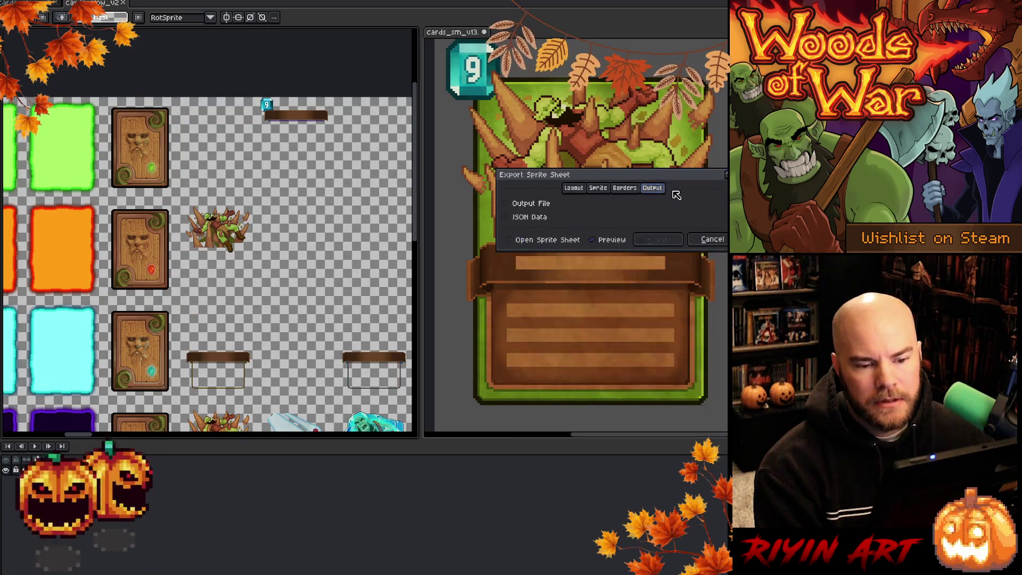
click(527, 204)
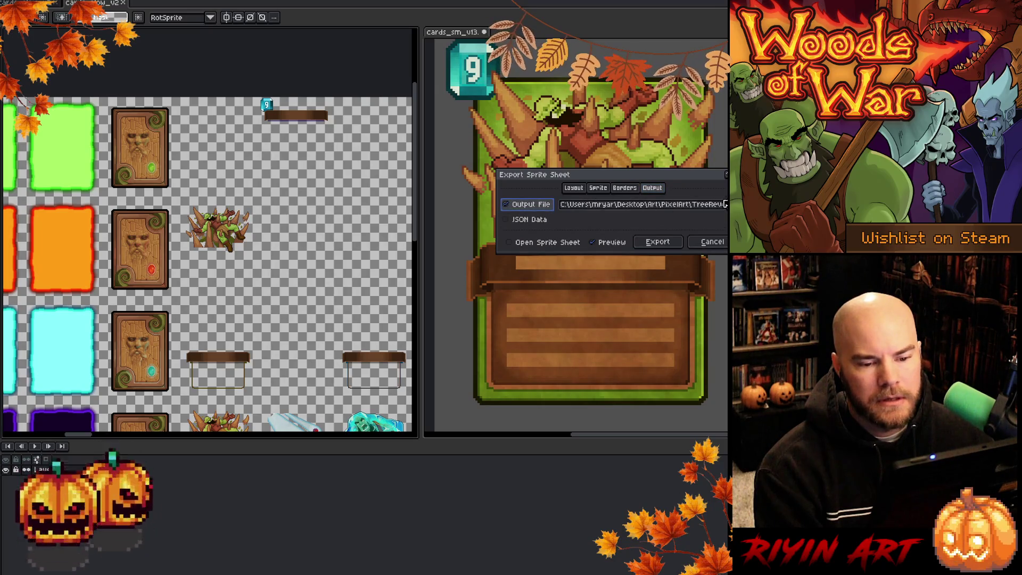
click(724, 204)
click(684, 221)
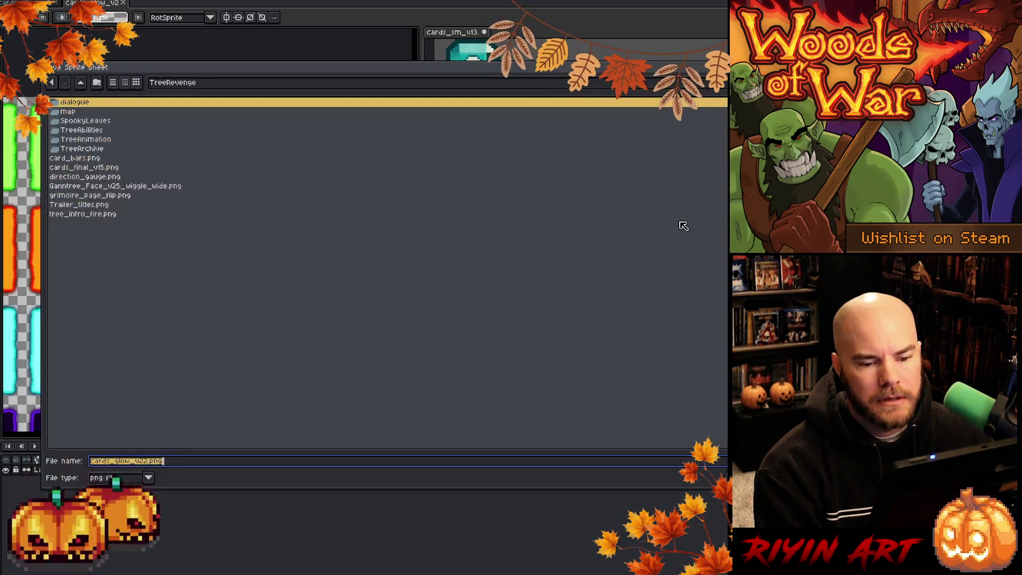
Navigate the file picker via PixelArt to the game's Apps Tree images folder.
click(175, 82)
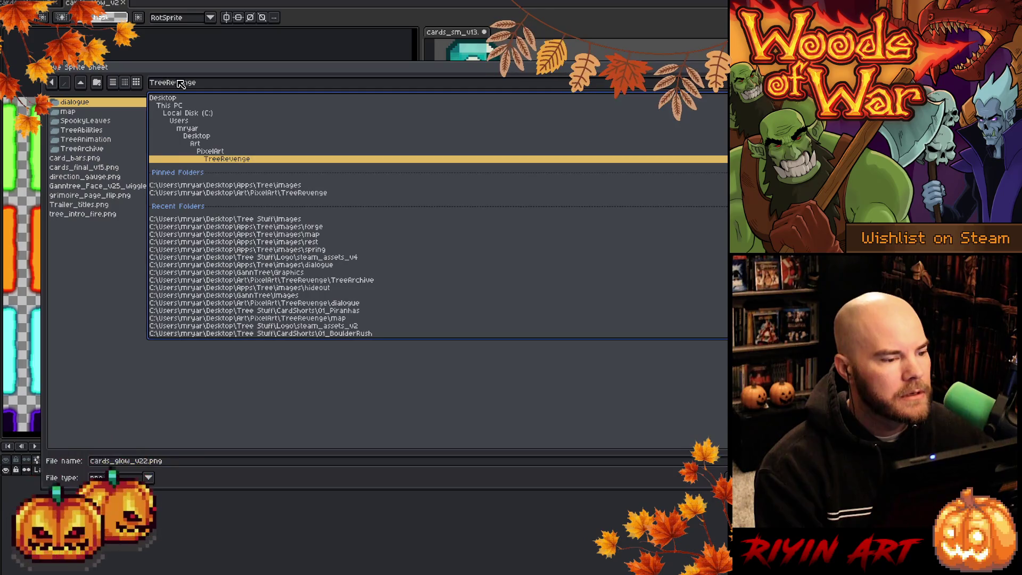
click(222, 151)
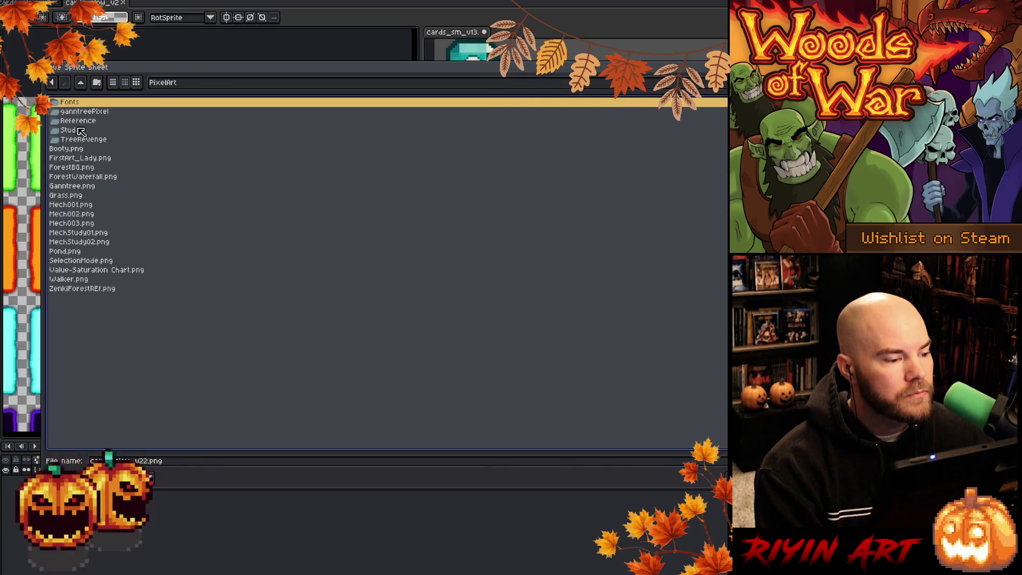
click(186, 84)
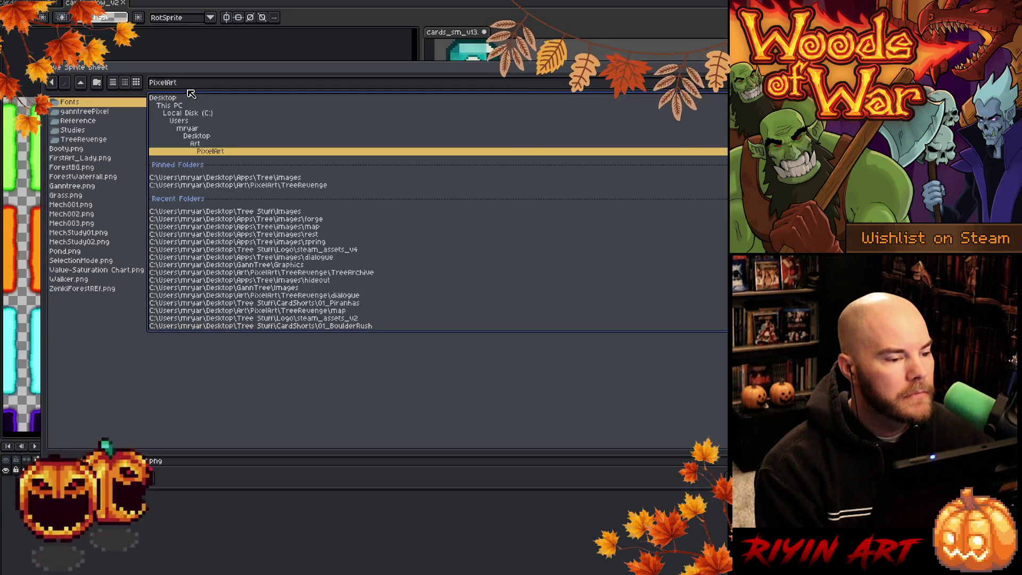
click(262, 178)
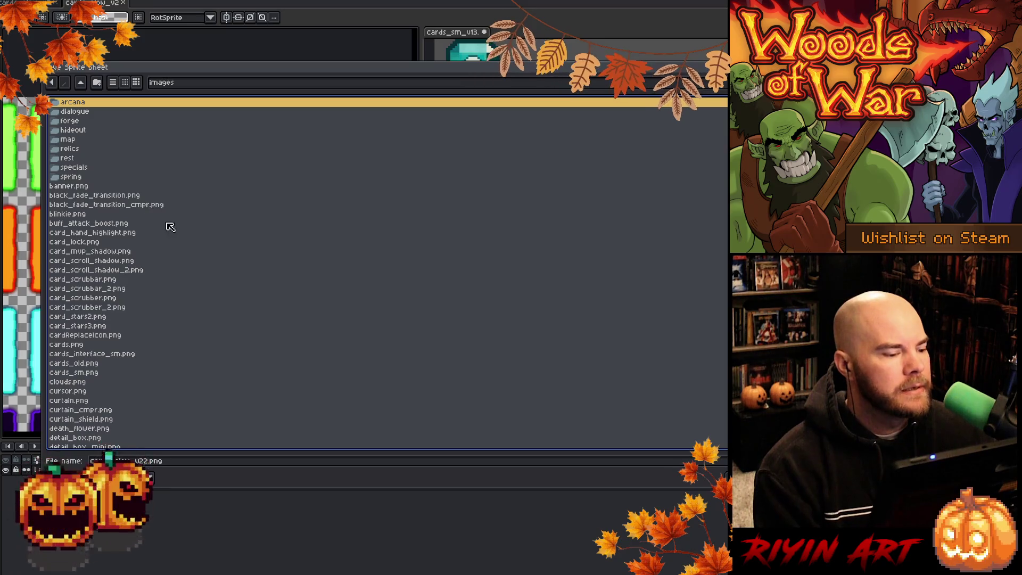
Choose cards.png as the output file and export the updated card sprite sheet.
scroll(177, 280, down, 5)
scroll(177, 280, up, 5)
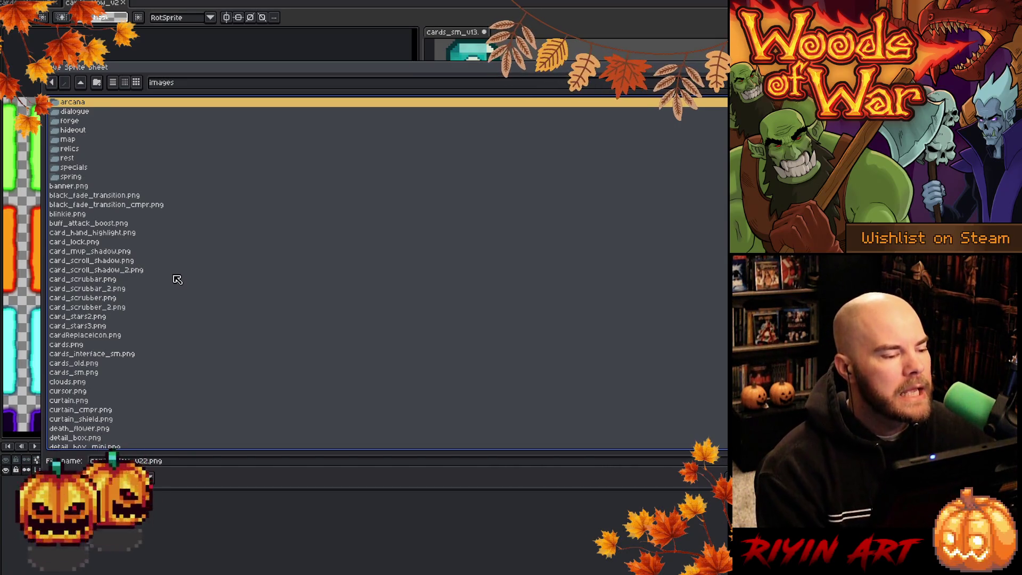
scroll(178, 279, down, 15)
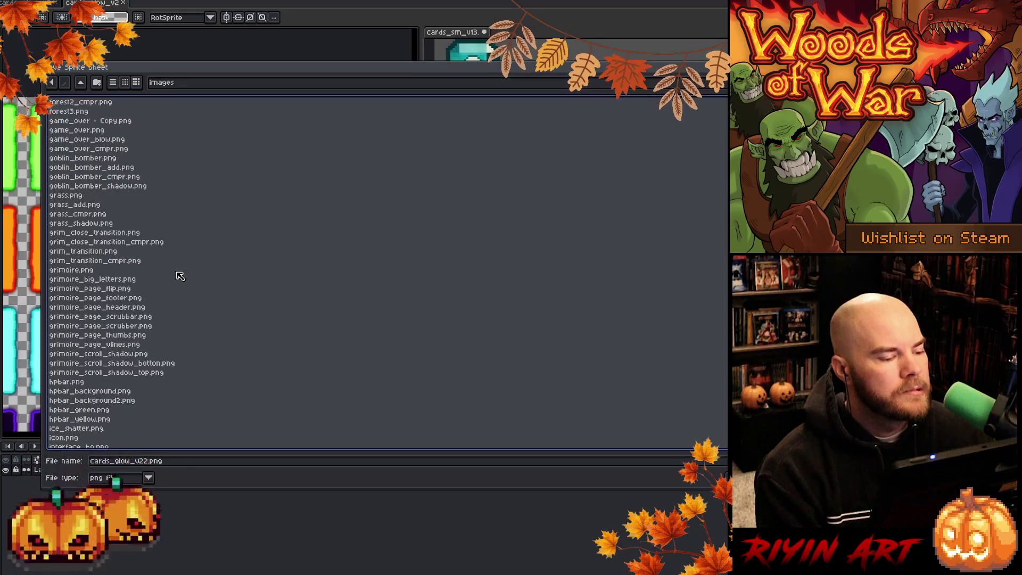
scroll(179, 276, down, 12)
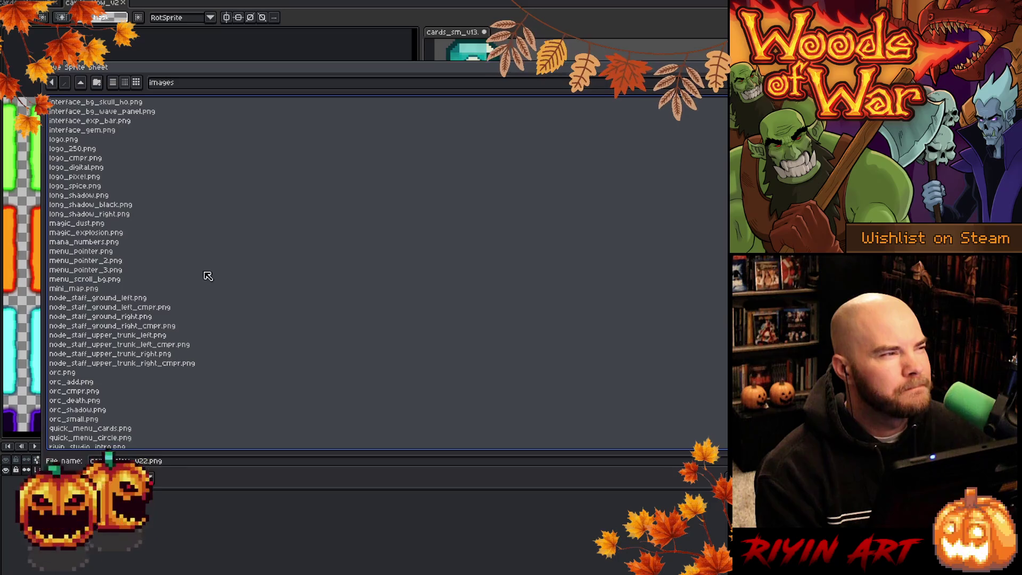
scroll(208, 277, up, 5)
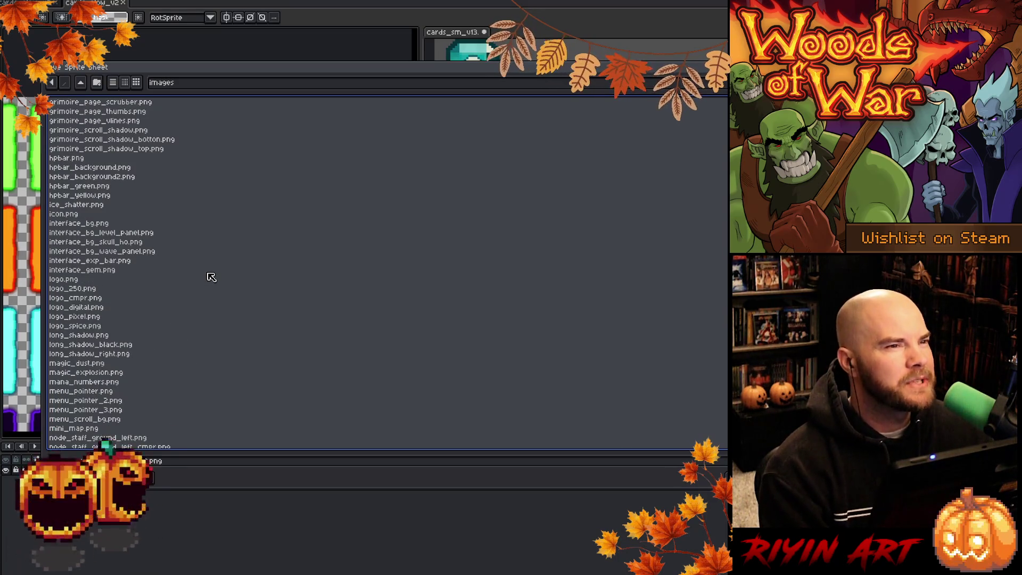
scroll(211, 277, up, 11)
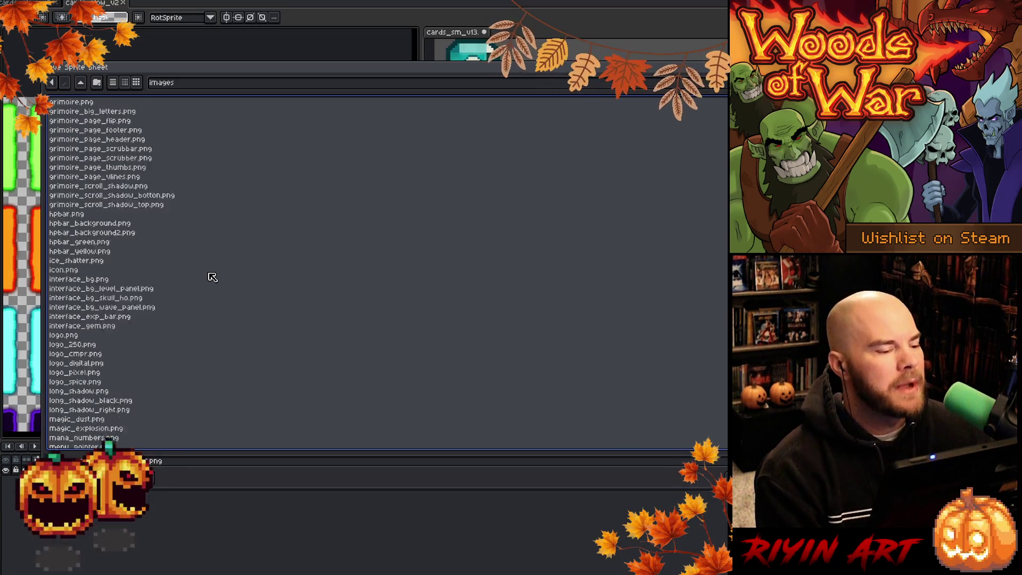
scroll(212, 277, up, 20)
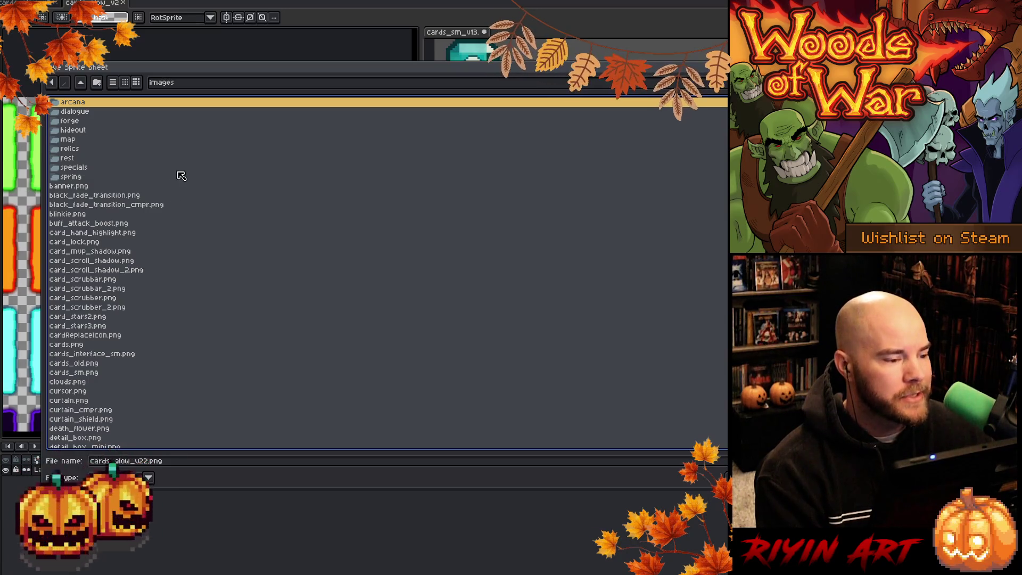
scroll(182, 175, down, 7)
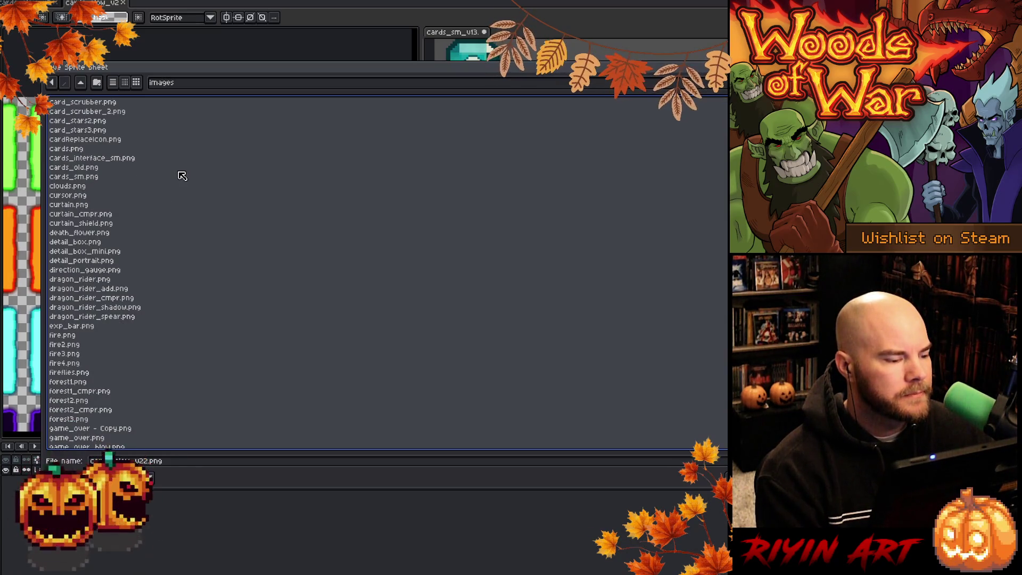
scroll(182, 176, down, 8)
scroll(182, 175, down, 5)
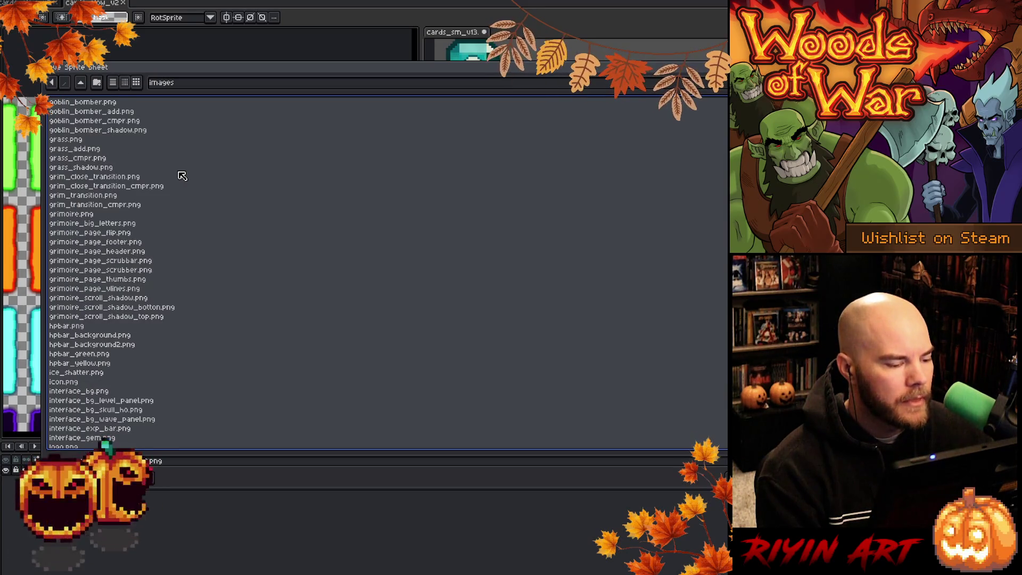
scroll(182, 176, down, 2)
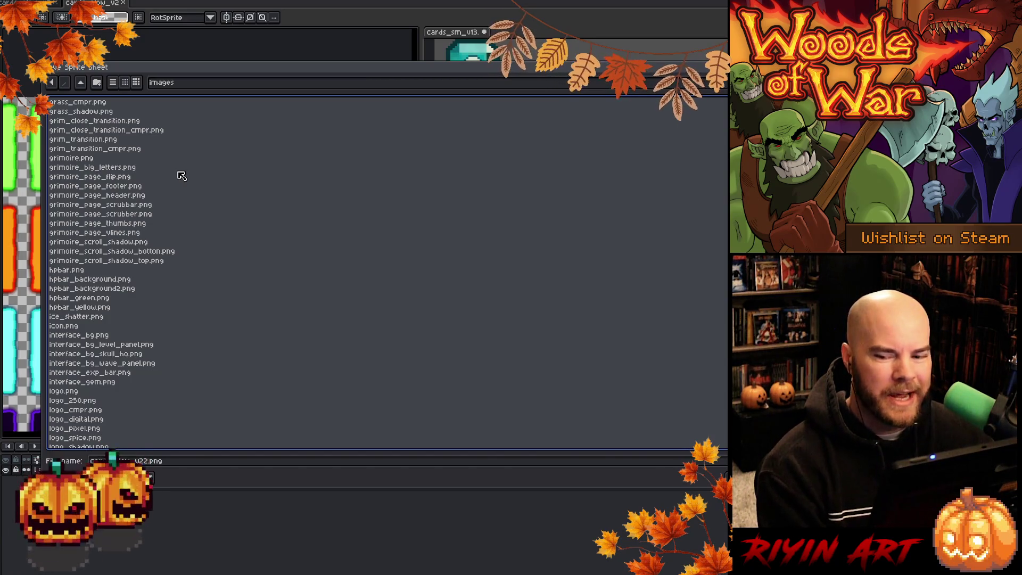
scroll(181, 174, down, 1)
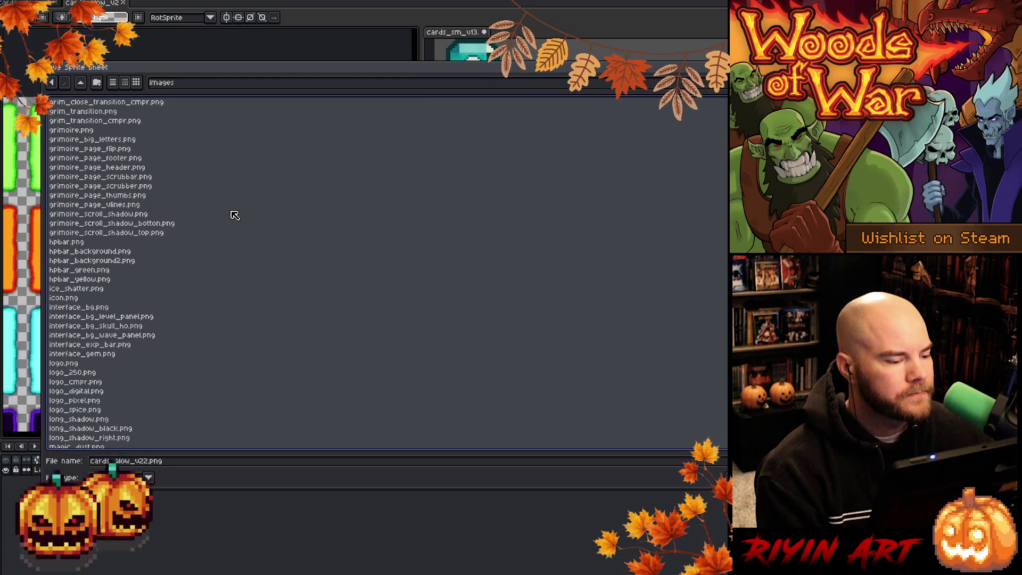
scroll(235, 215, down, 5)
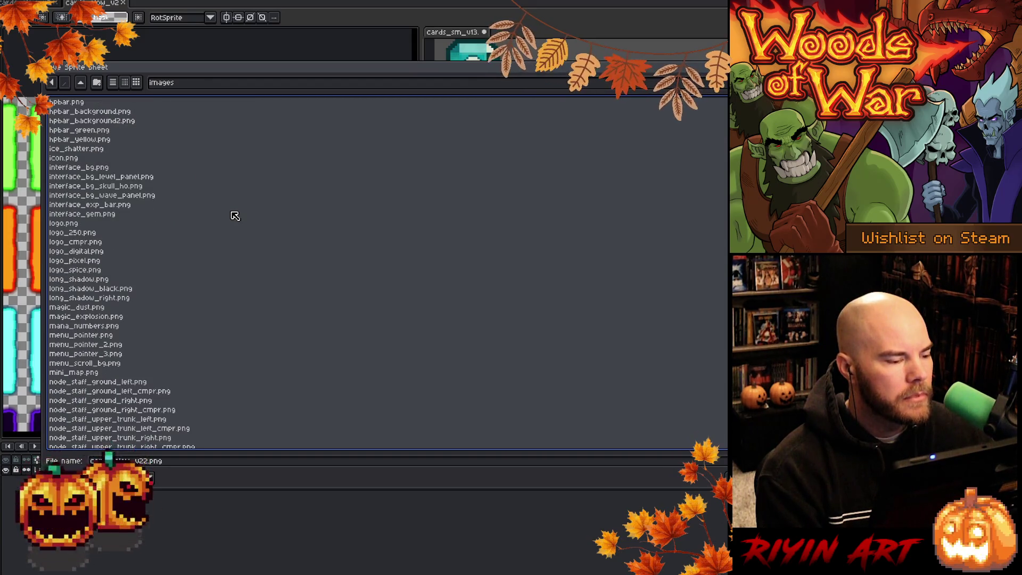
scroll(235, 215, up, 20)
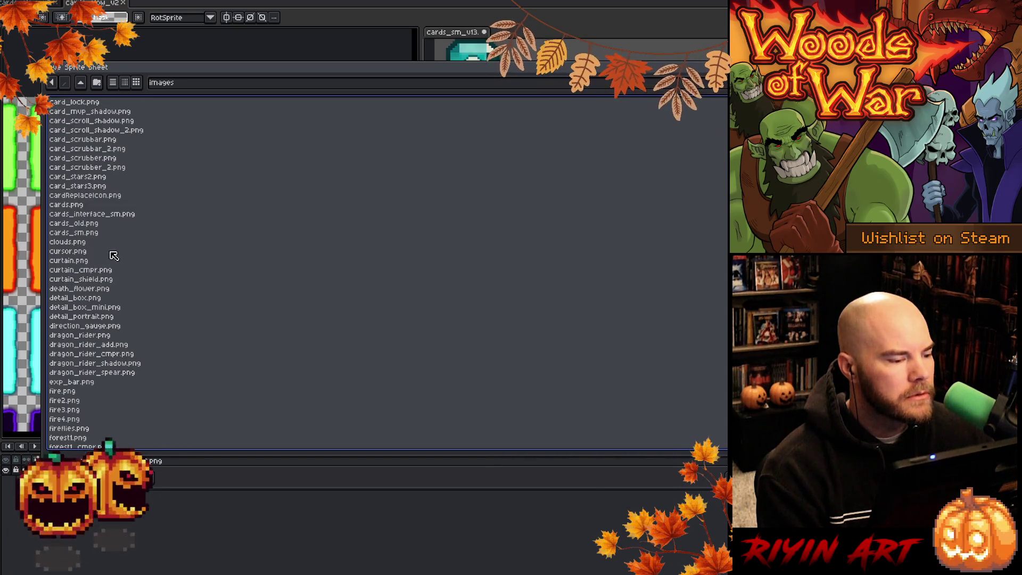
click(73, 205)
key(Return)
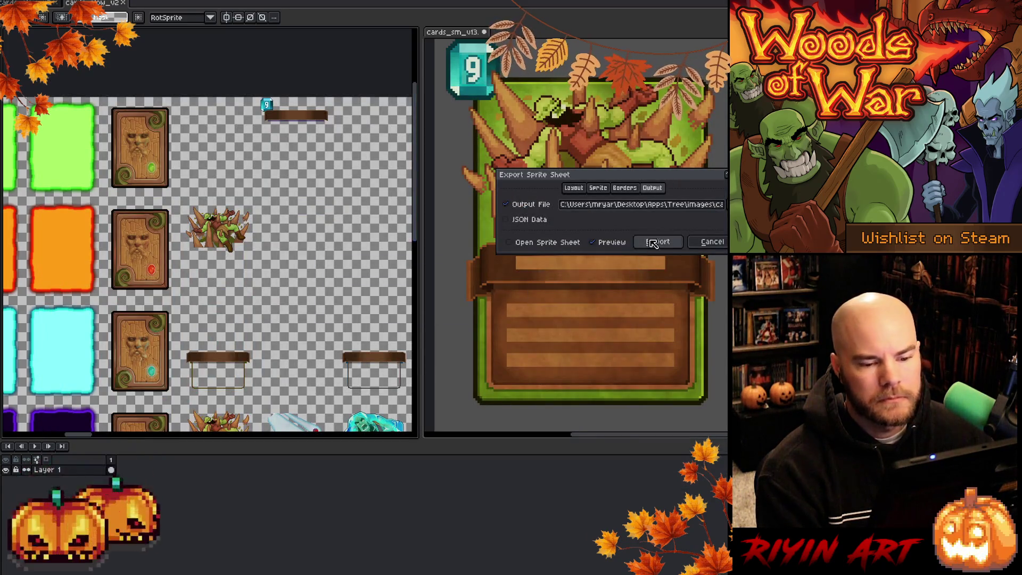
click(657, 242)
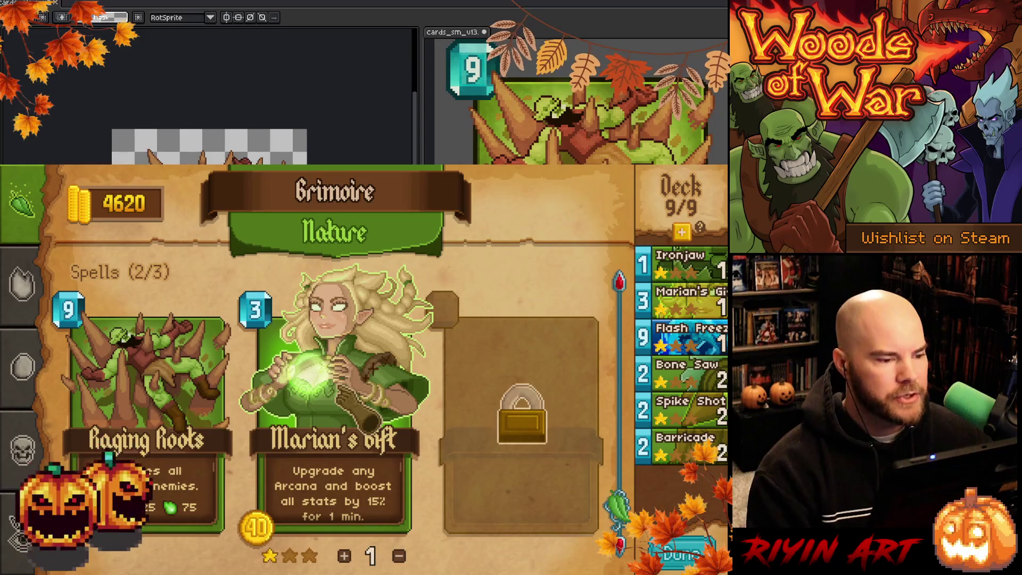
mouse_move(690, 291)
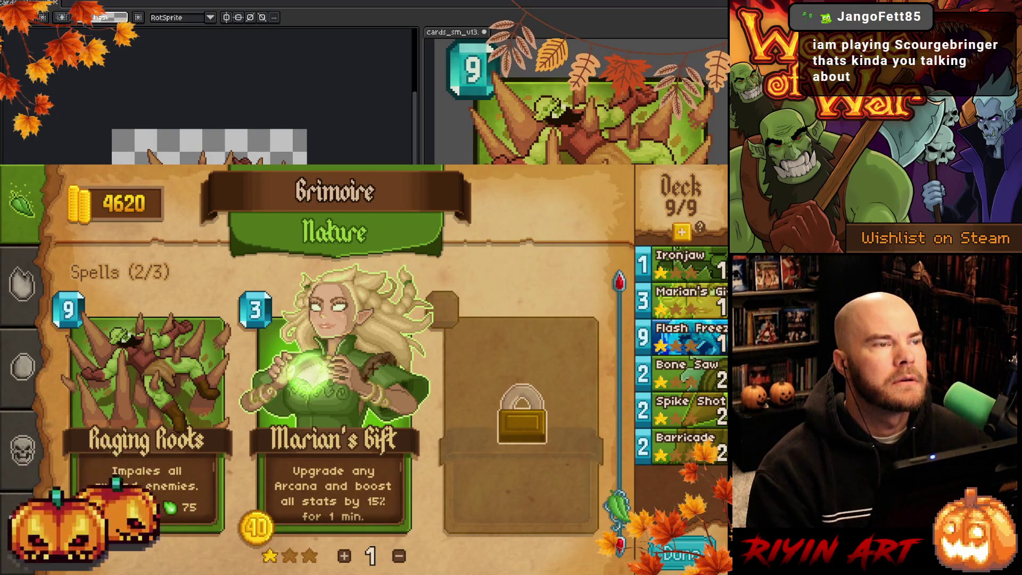
key(alt+Tab)
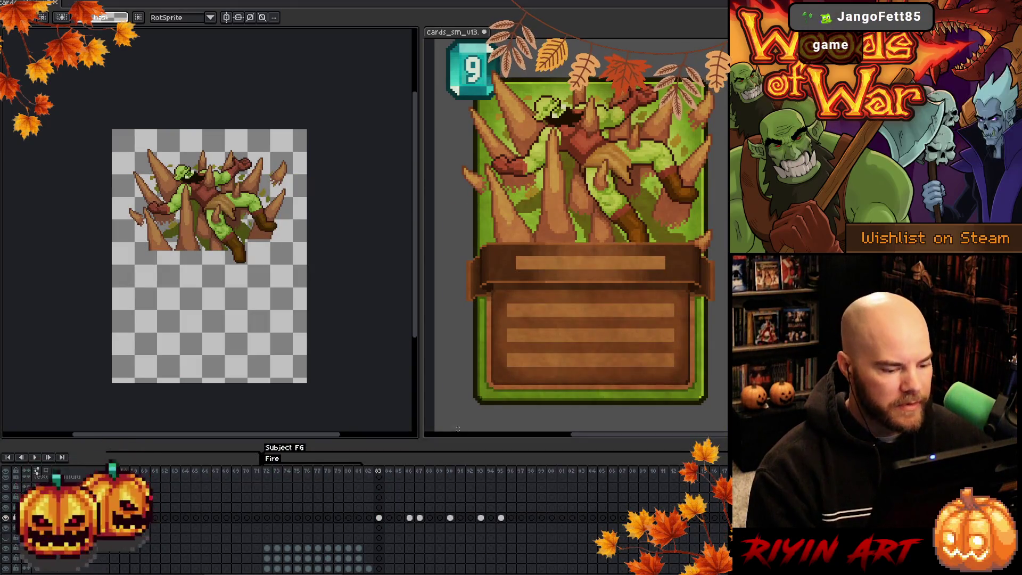
View the banner art at frame 54, then select frame 25's cels on two layers.
scroll(441, 506, left, 10)
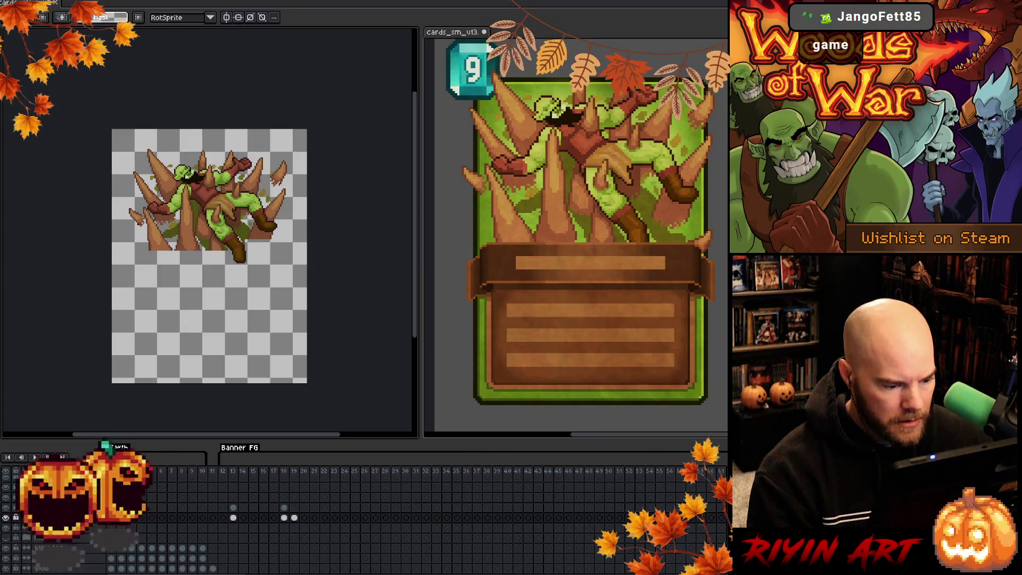
scroll(442, 506, right, 6)
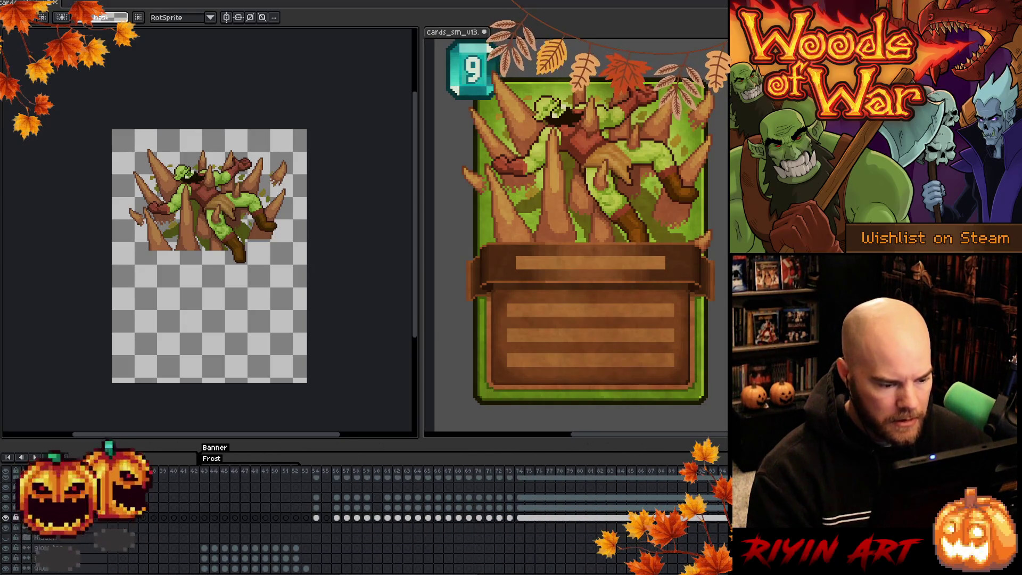
click(317, 475)
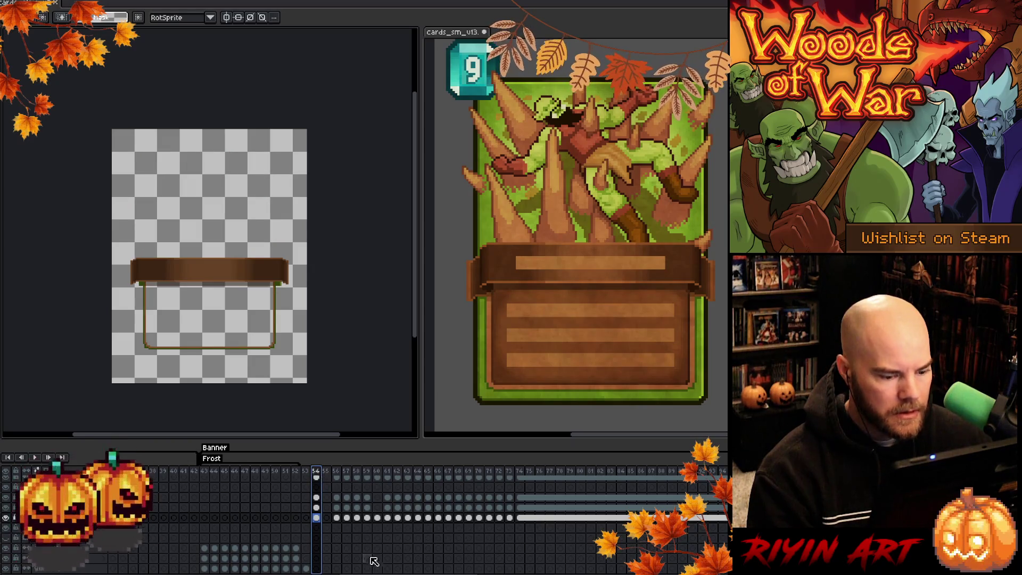
scroll(374, 561, right, 10)
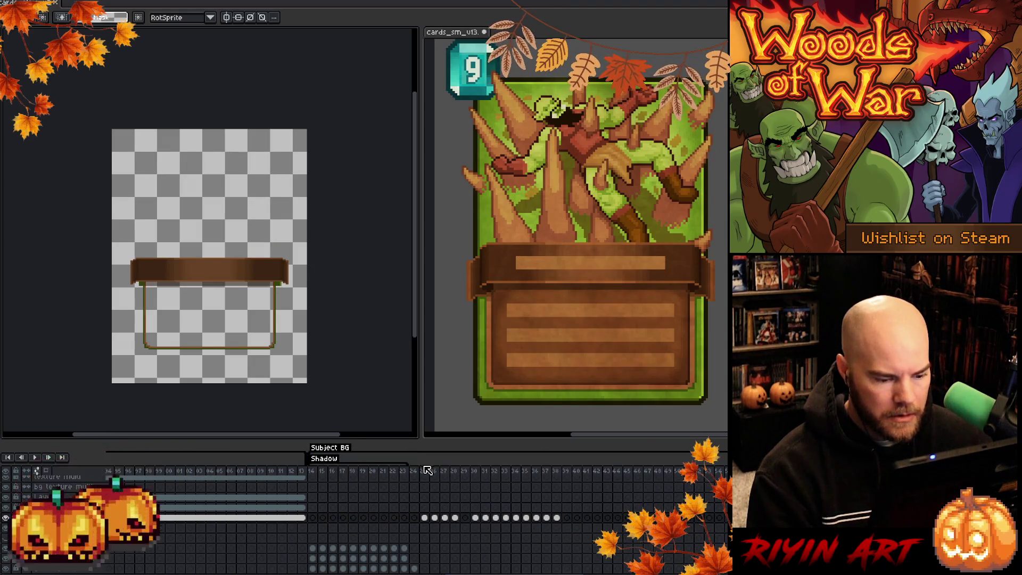
click(425, 471)
scroll(427, 474, up, 3)
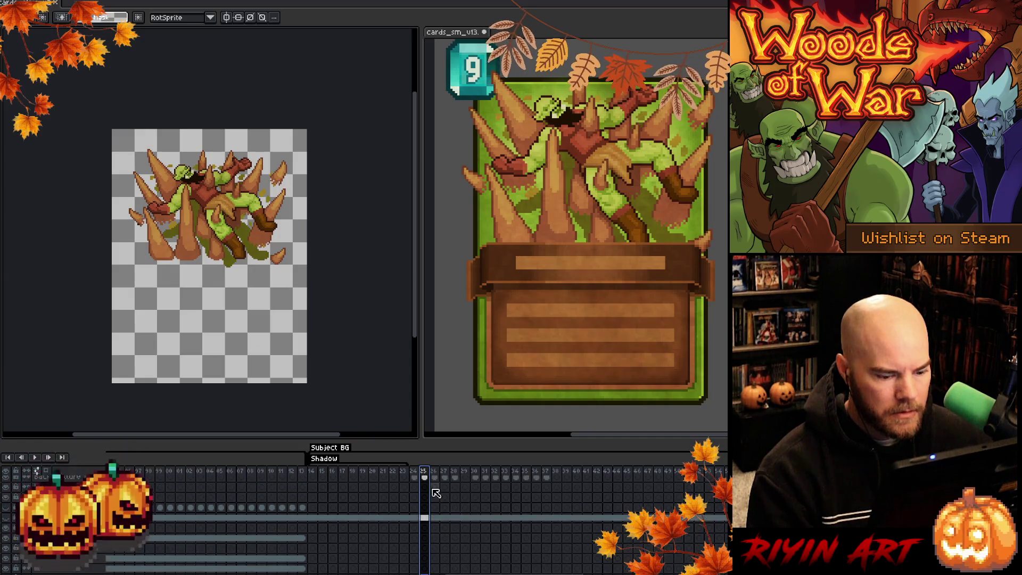
click(425, 482)
shift+click(426, 490)
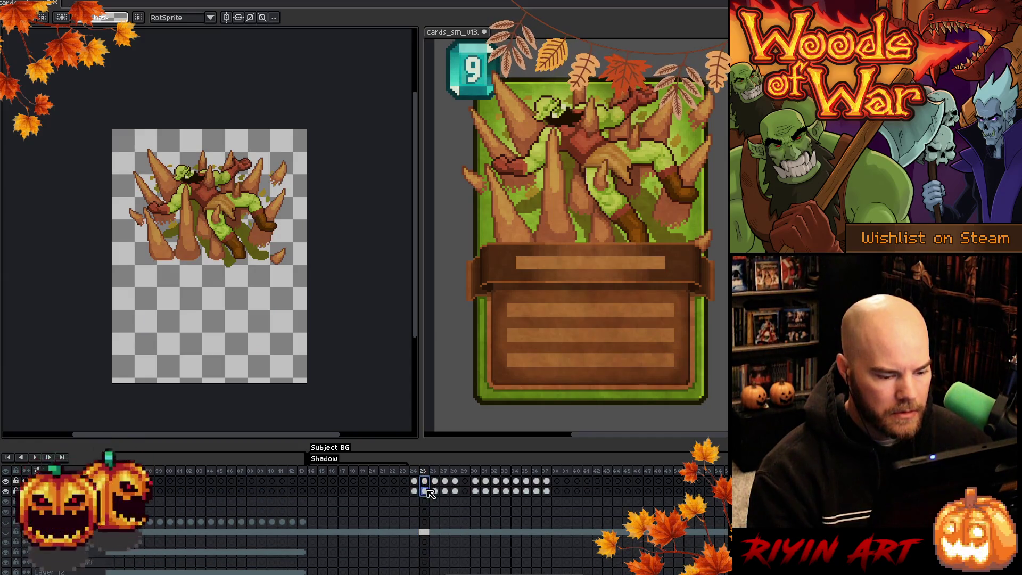
Compare the frame 13 banner with the 9 gem against its empty neighbour frame 14.
scroll(372, 490, left, 10)
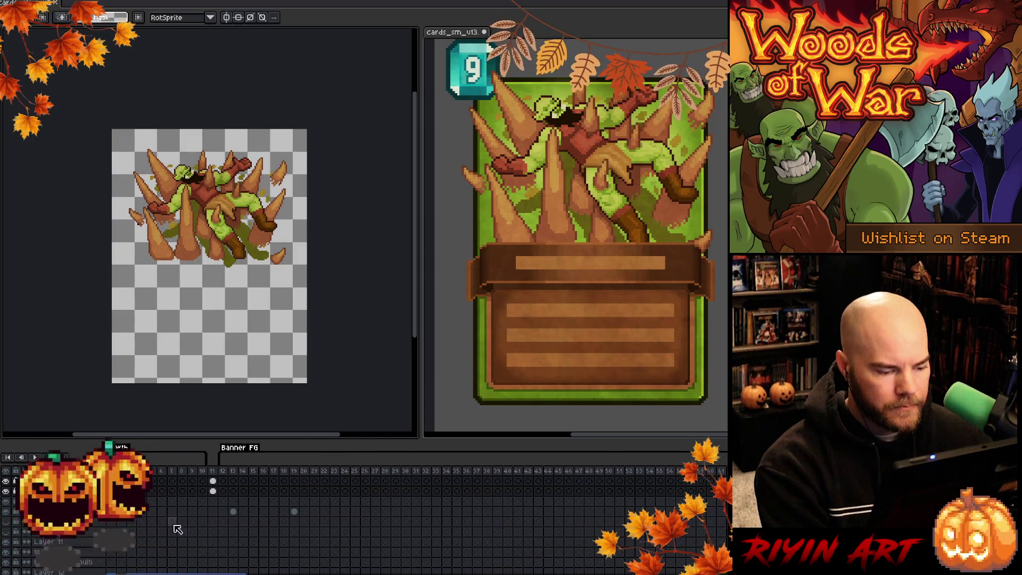
click(233, 490)
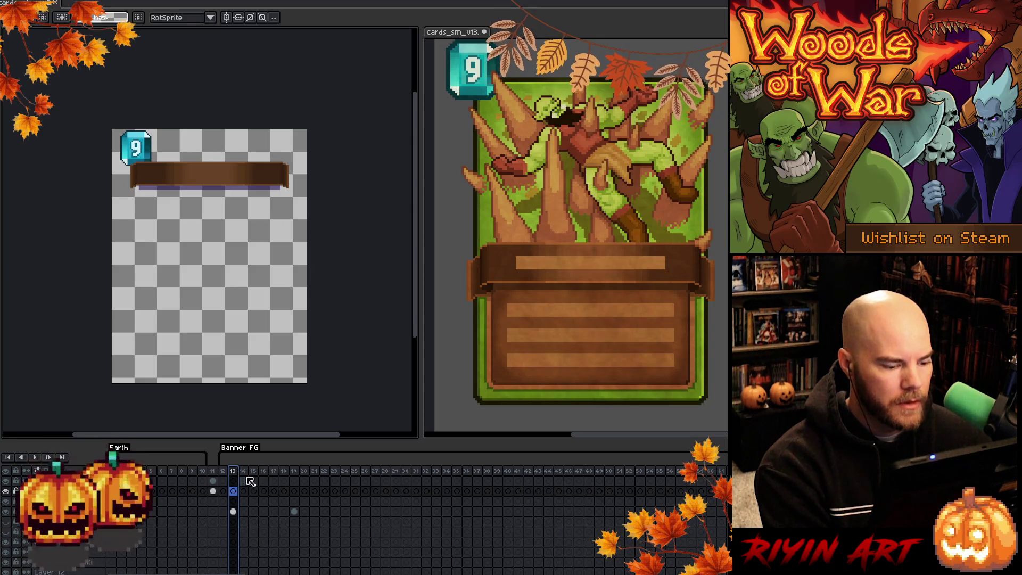
key(Left)
key(Right)
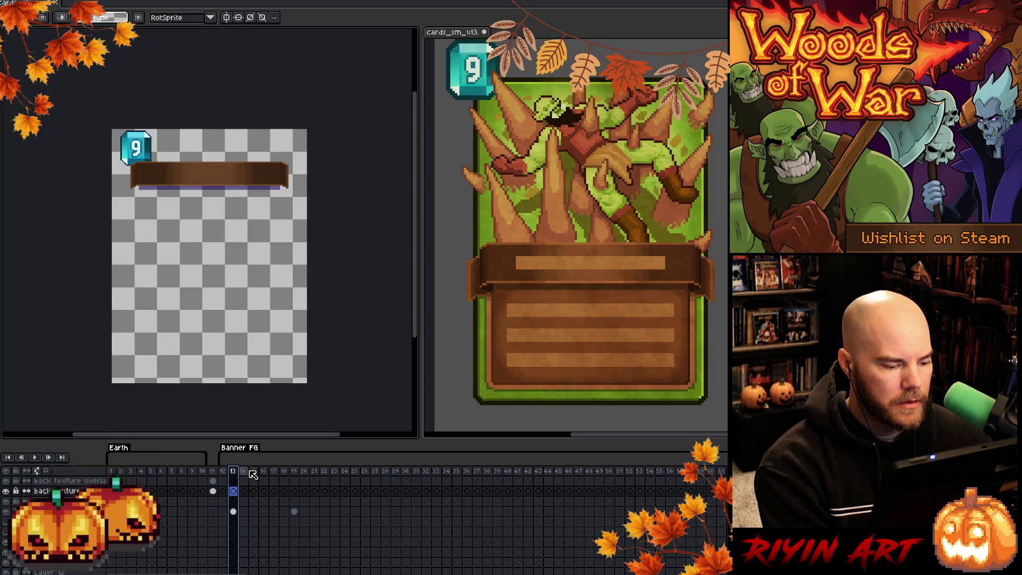
click(251, 472)
click(237, 472)
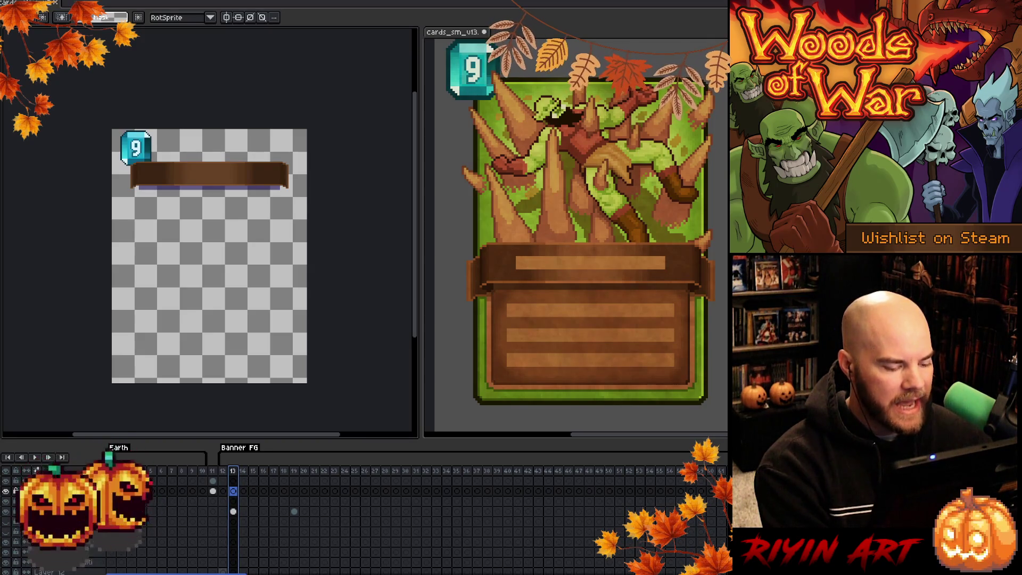
Go via frame 82 to the orc-on-spikes art at frame 83, select its upper layer, and undo once.
scroll(266, 505, right, 10)
click(313, 472)
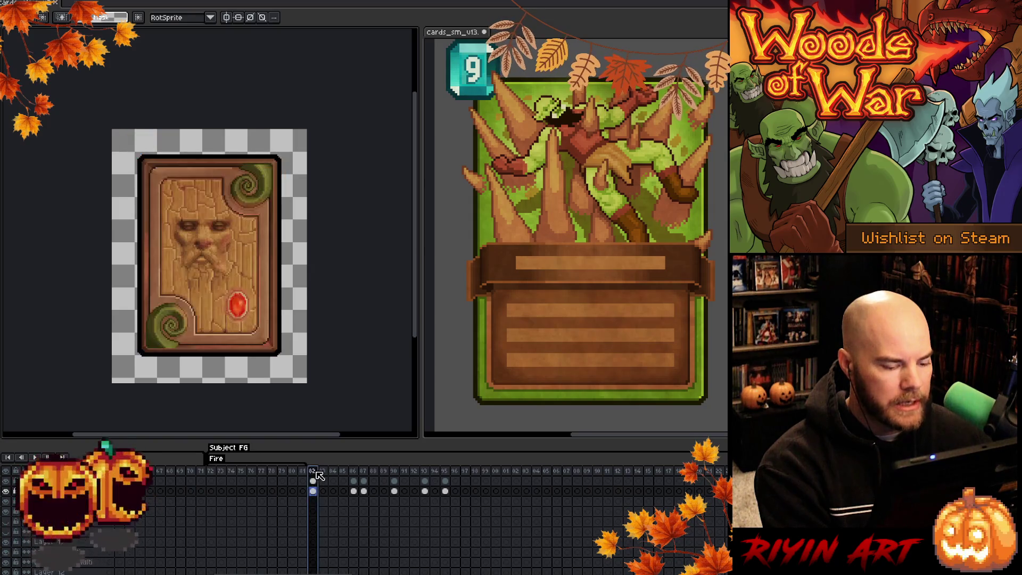
click(322, 474)
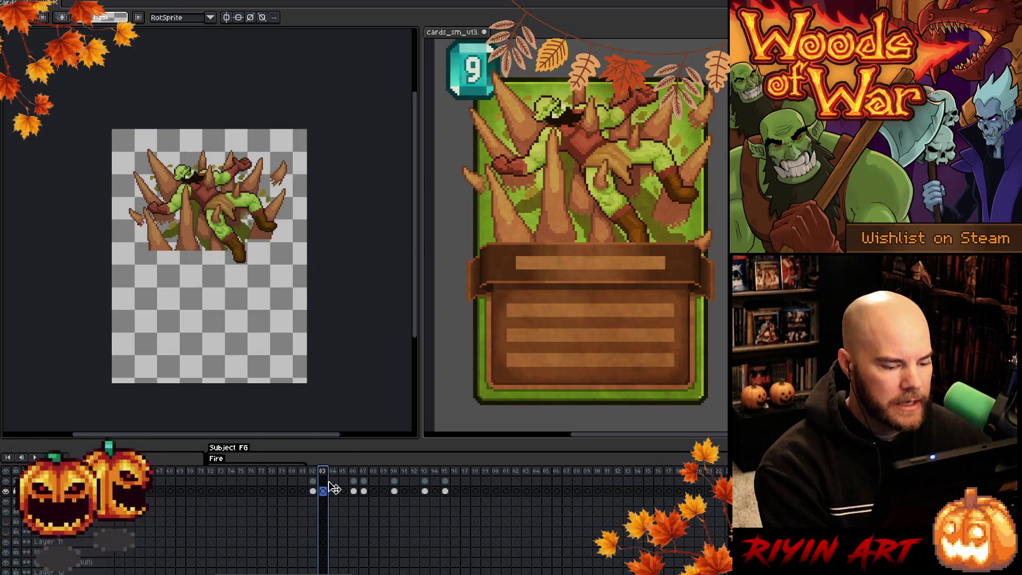
click(323, 481)
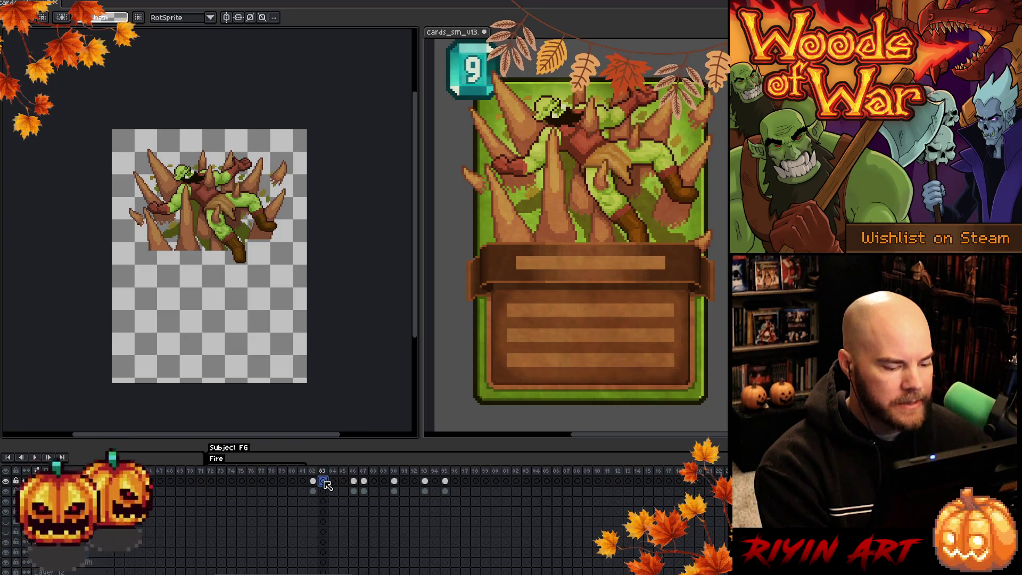
key(ctrl+z)
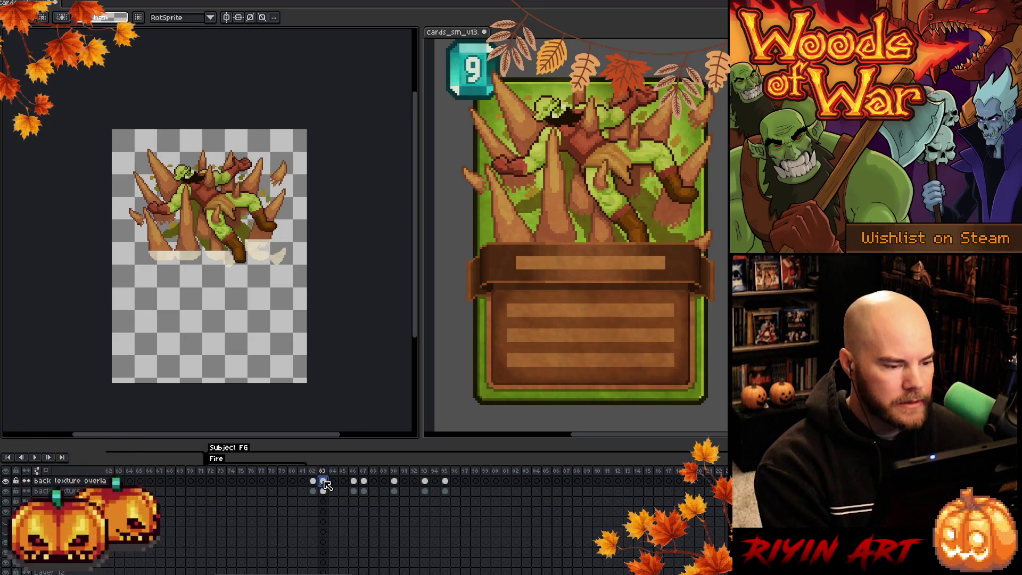
Zoom in, then delete the cream fog pixels from the fog layer's frame 83 cel and deselect.
key(plus)
scroll(327, 532, up, 3)
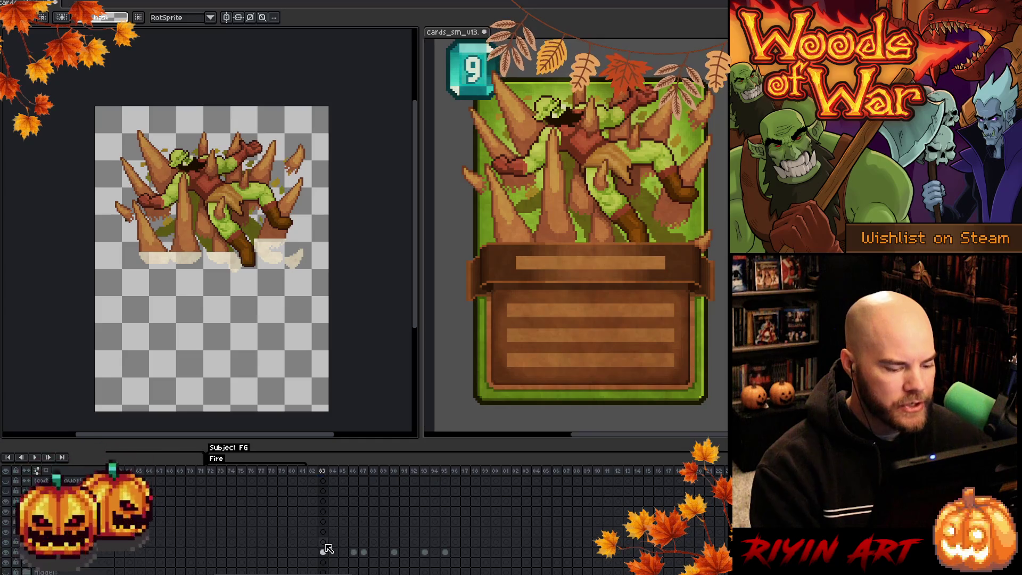
scroll(327, 555, up, 1)
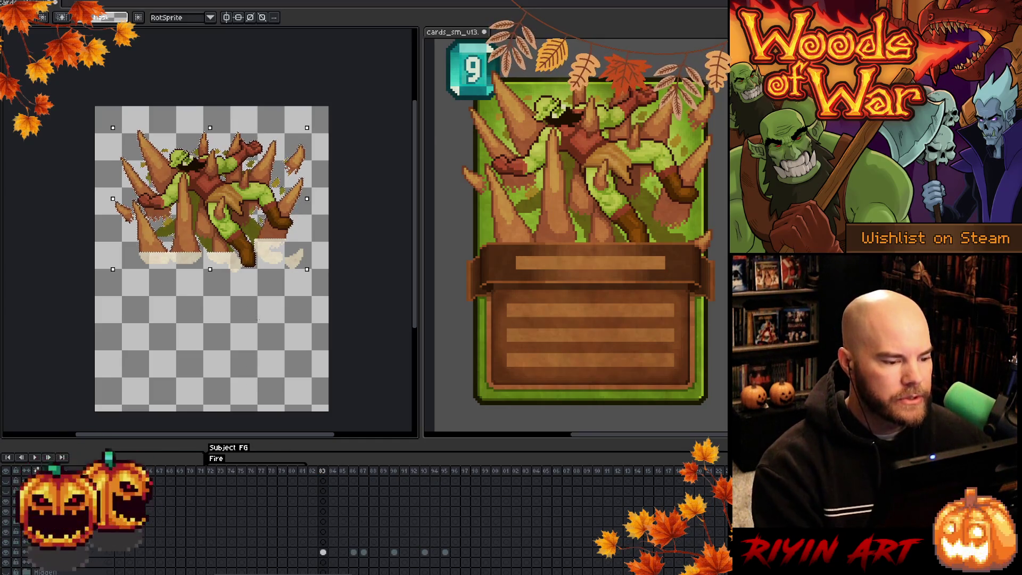
scroll(333, 512, down, 8)
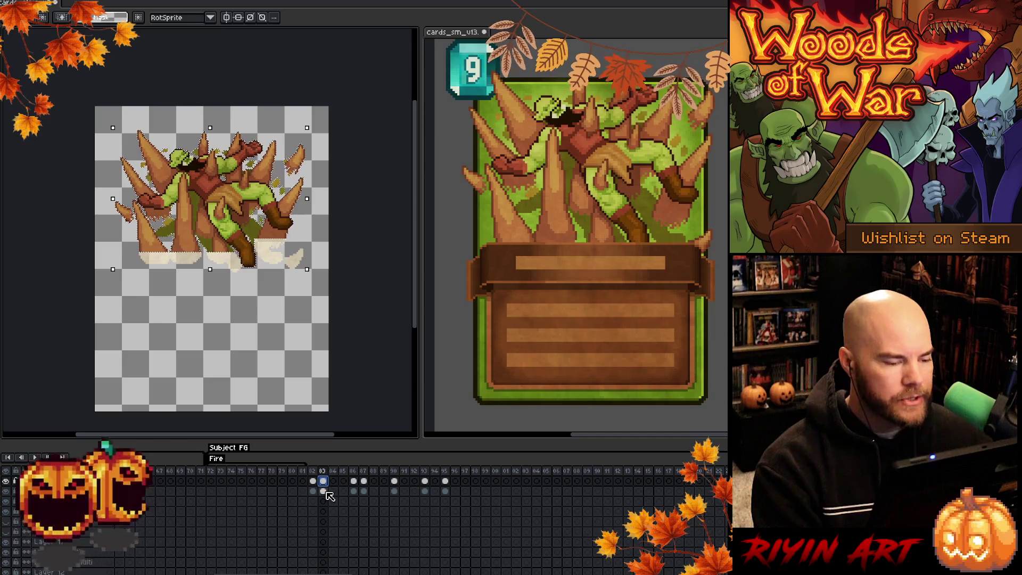
key(ctrl+a)
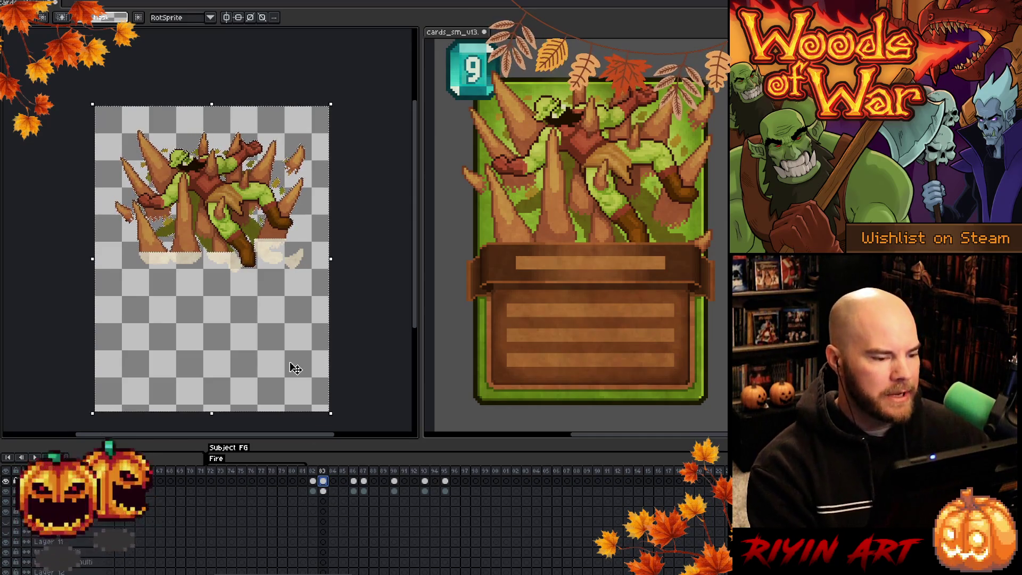
click(325, 486)
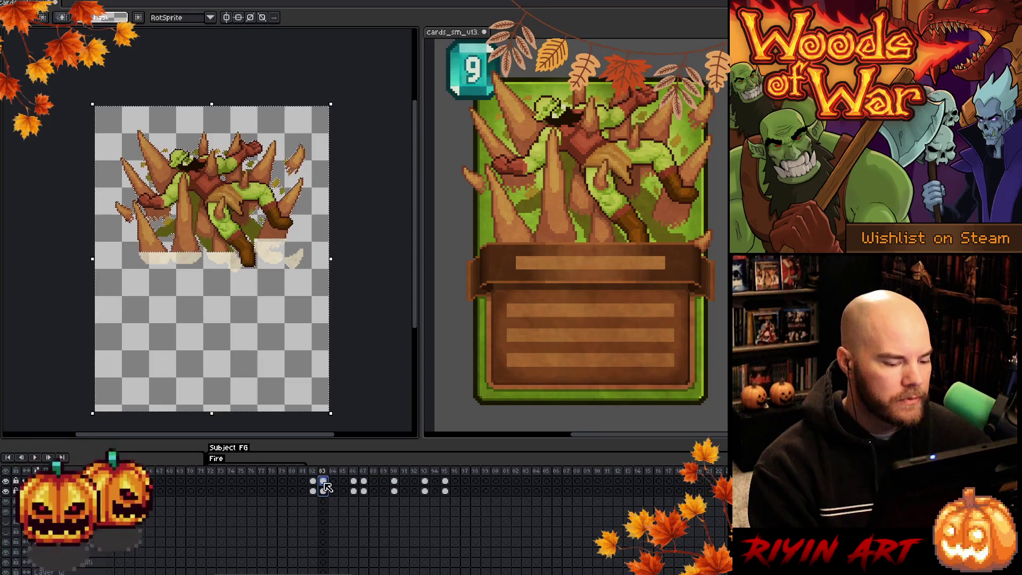
key(Delete)
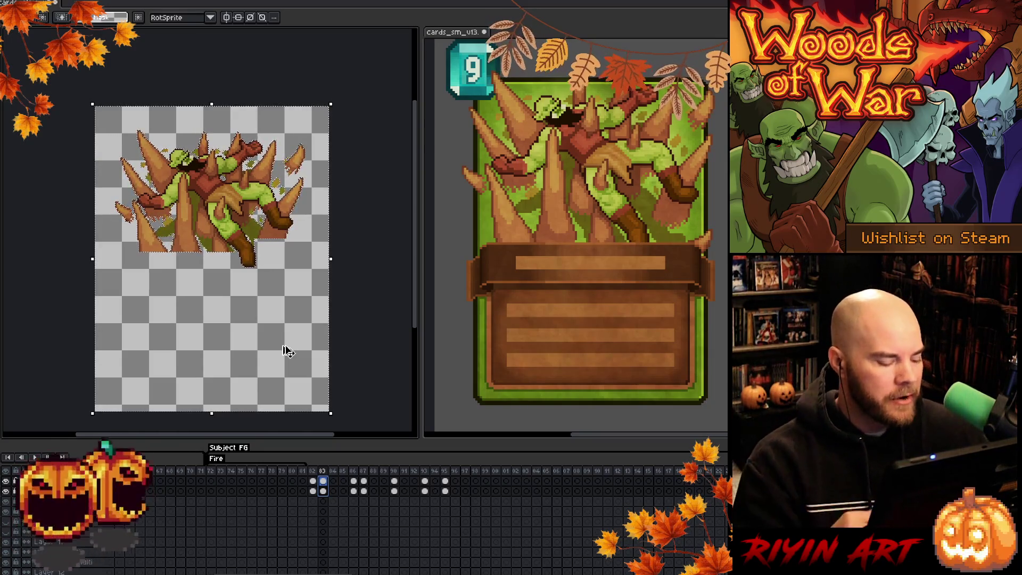
key(ctrl+d)
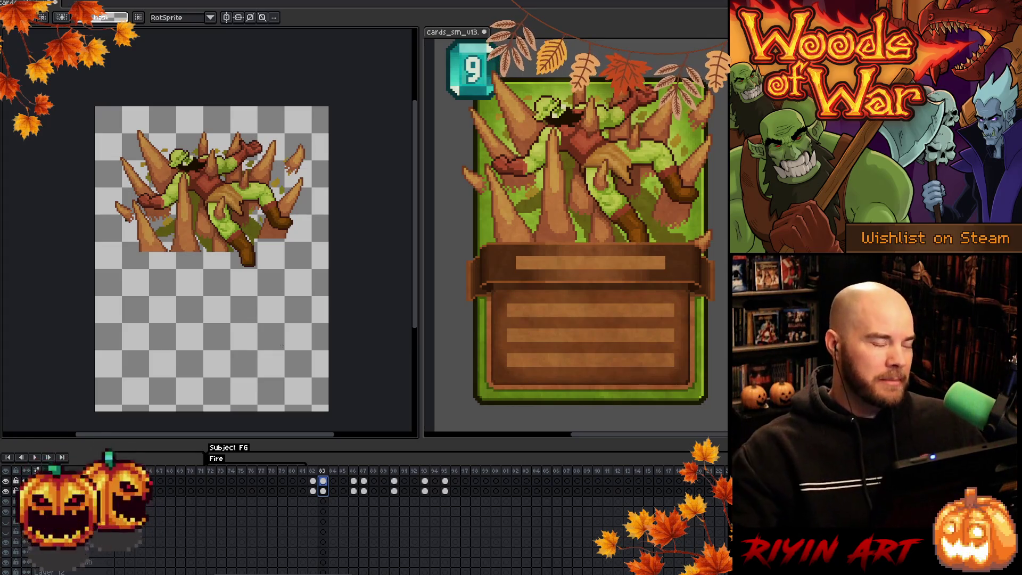
Play the animation to check the fix, save the sheet, and reopen Export Sprite Sheet.
key(Return)
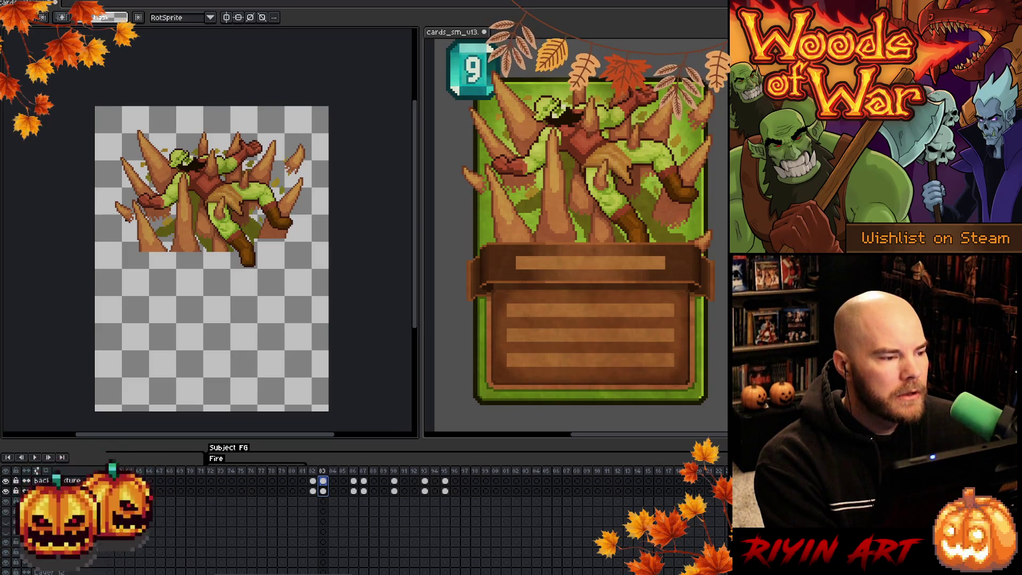
key(ctrl+s)
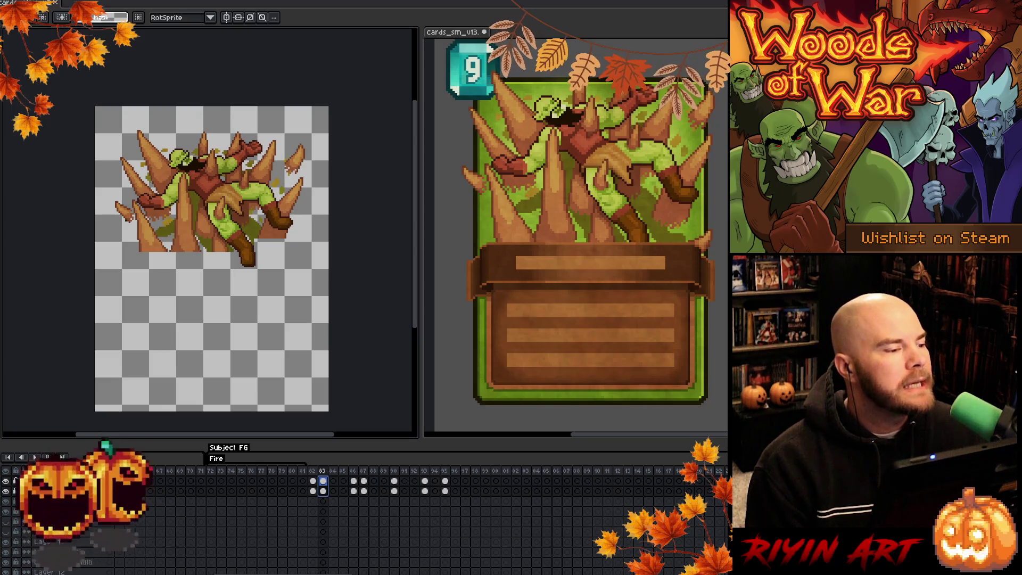
key(ctrl+e)
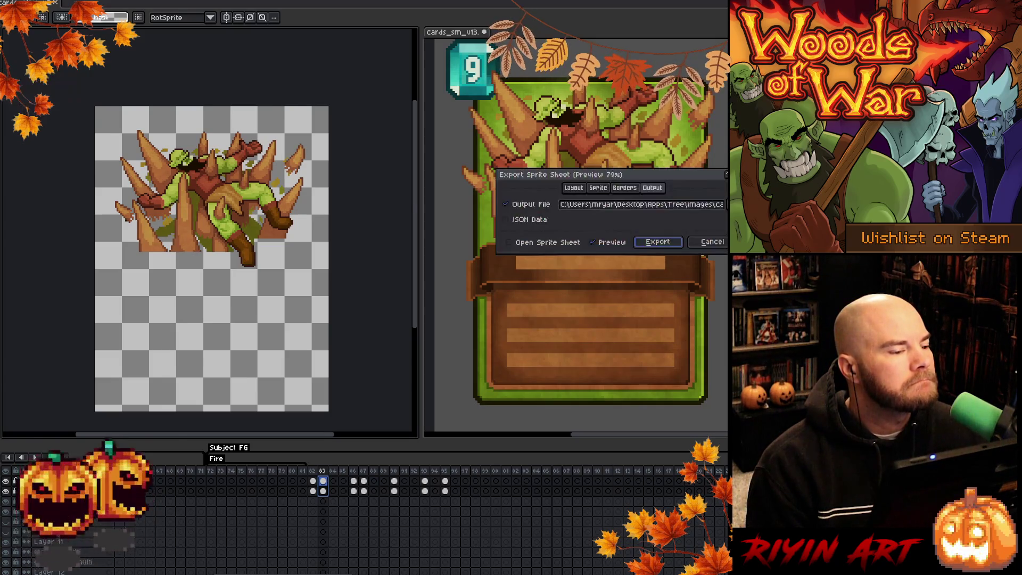
Export the card sprite sheet, confirming the overwrite of the existing file.
scroll(250, 269, down, 4)
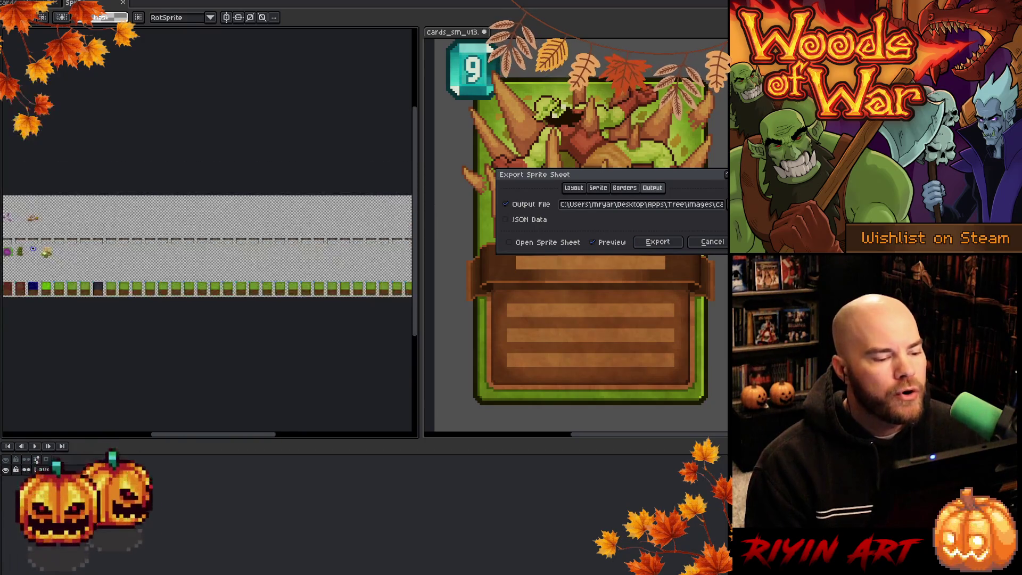
click(655, 241)
click(383, 313)
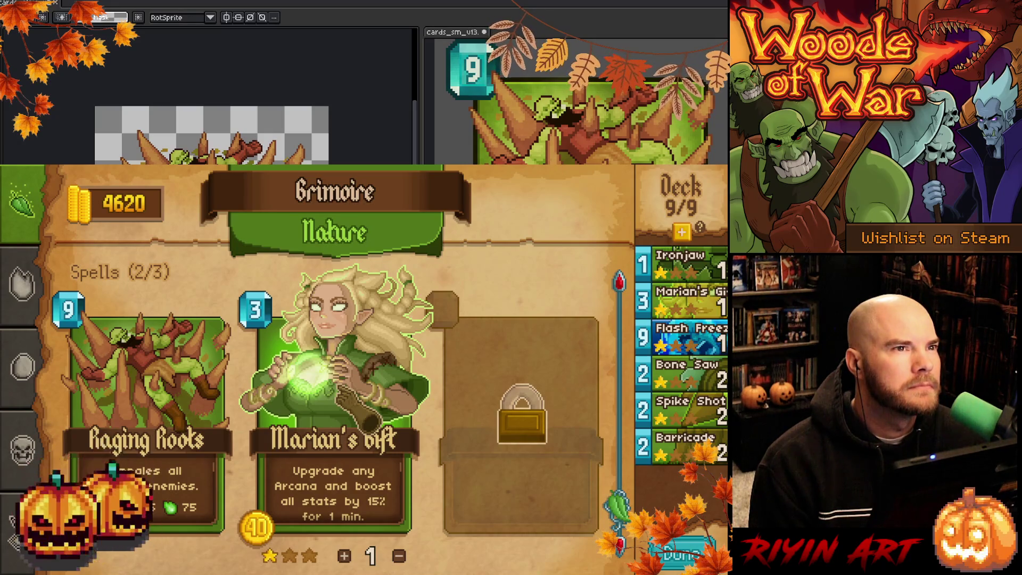
Buy the Raging Roots card and purchase extra deck slots with the golden plus.
click(160, 394)
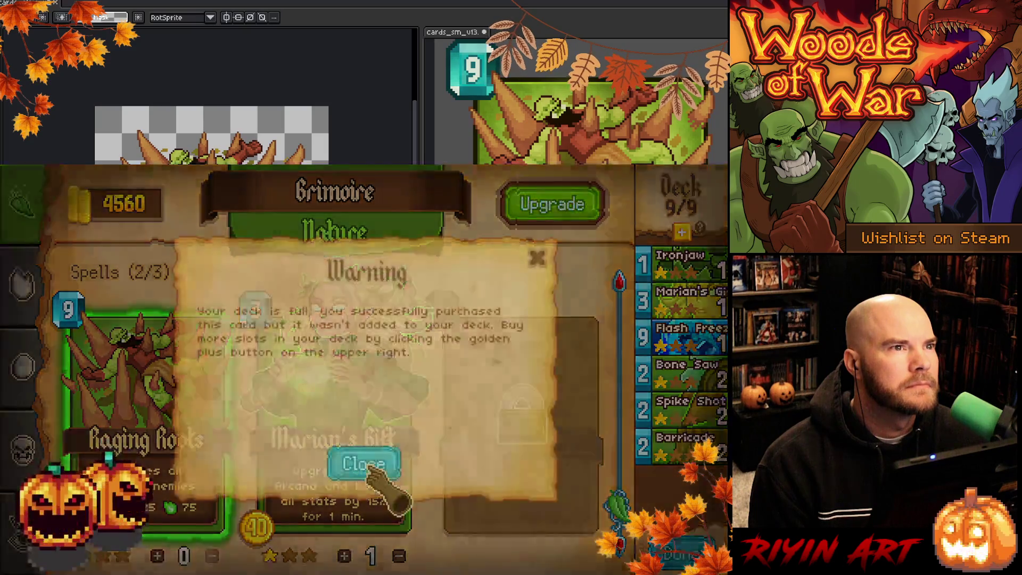
click(365, 464)
click(682, 232)
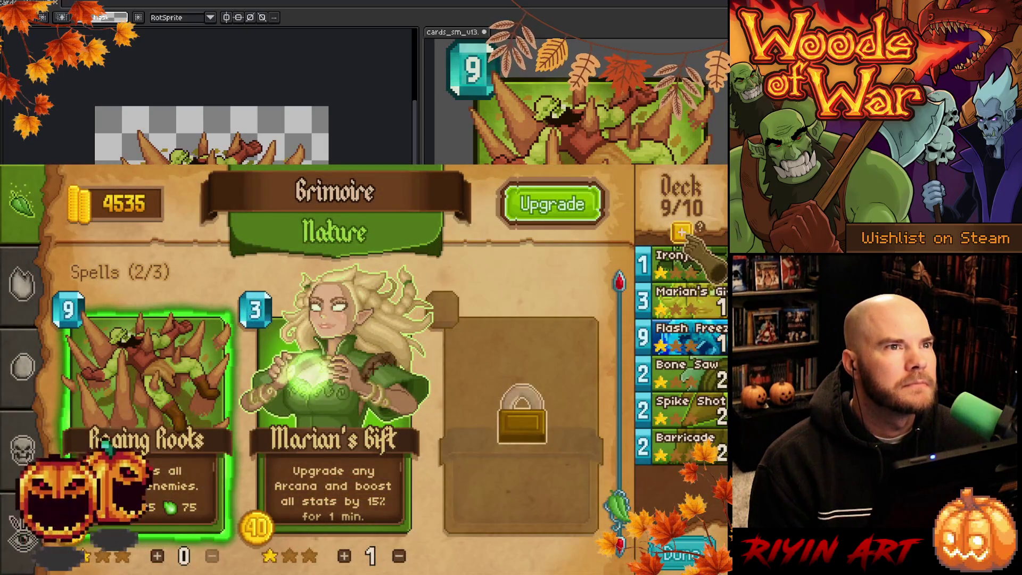
click(681, 233)
click(681, 233)
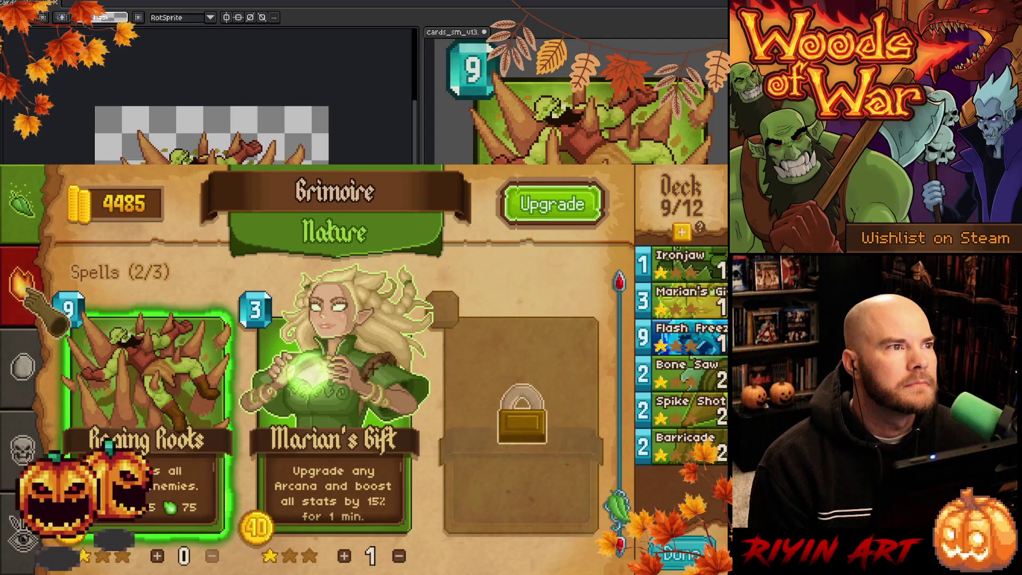
Add four Raging Roots copies to the deck, removing Ironjaw to make room.
click(154, 392)
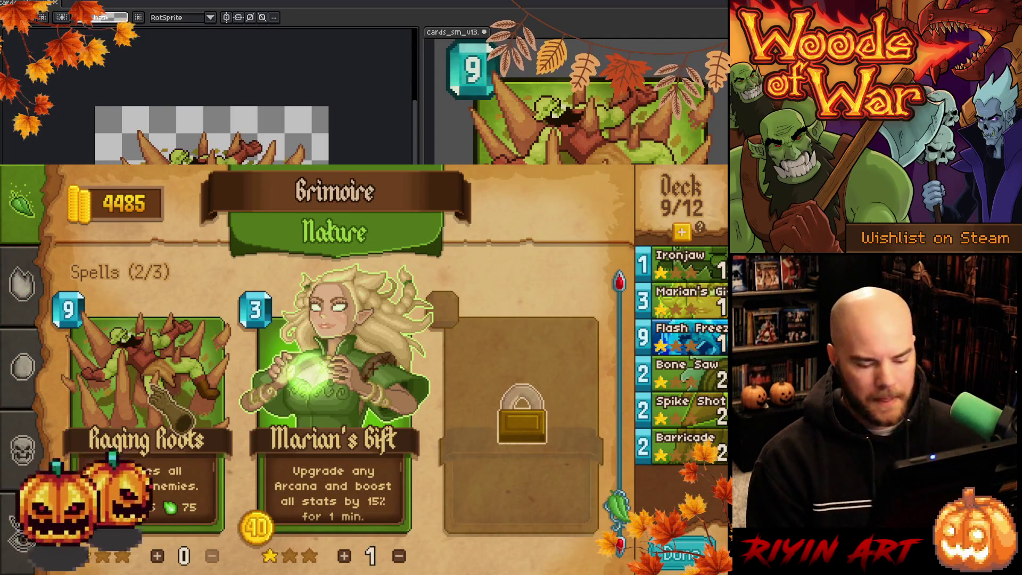
click(157, 556)
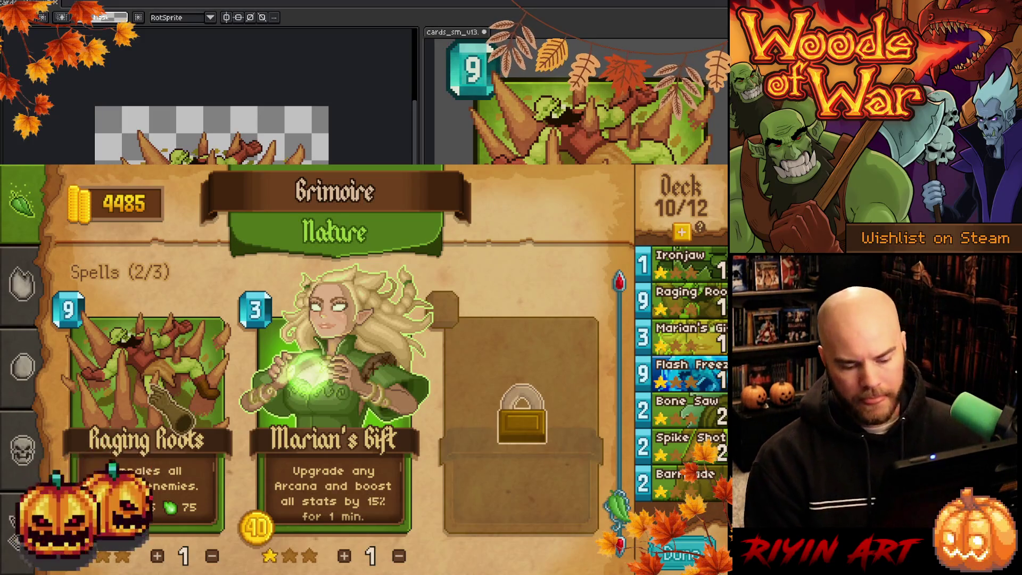
click(157, 555)
click(157, 556)
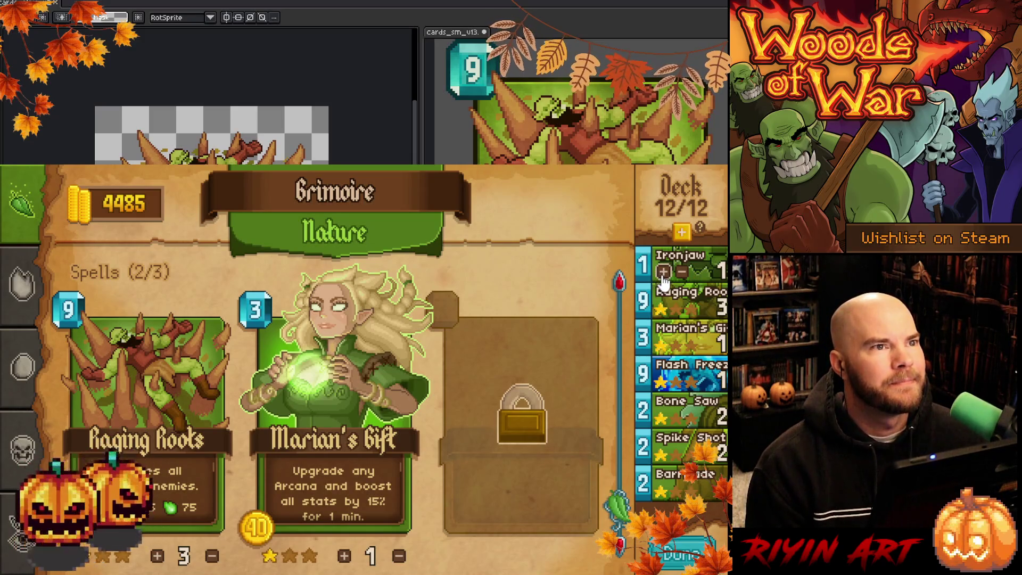
click(663, 272)
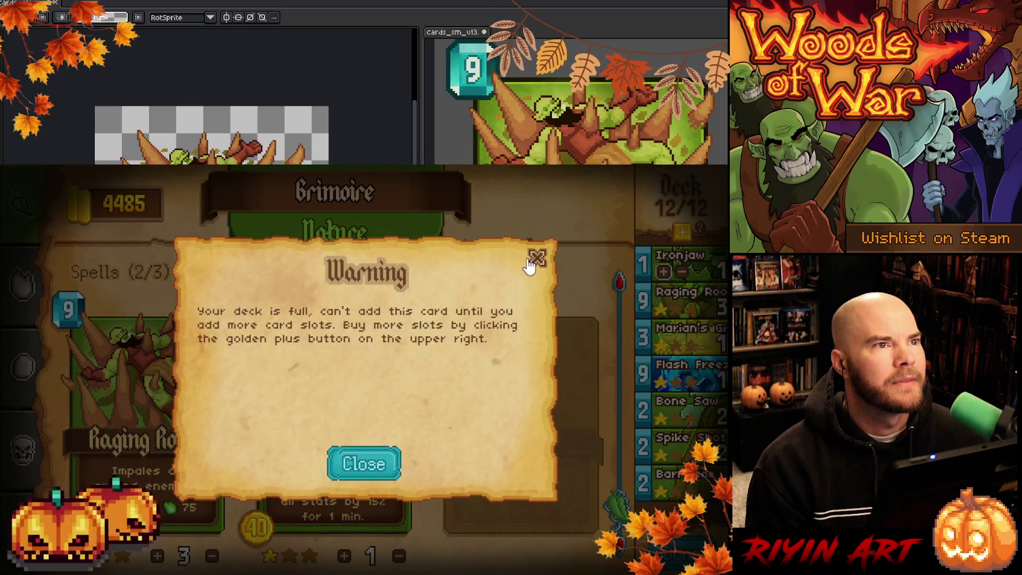
click(530, 263)
click(682, 272)
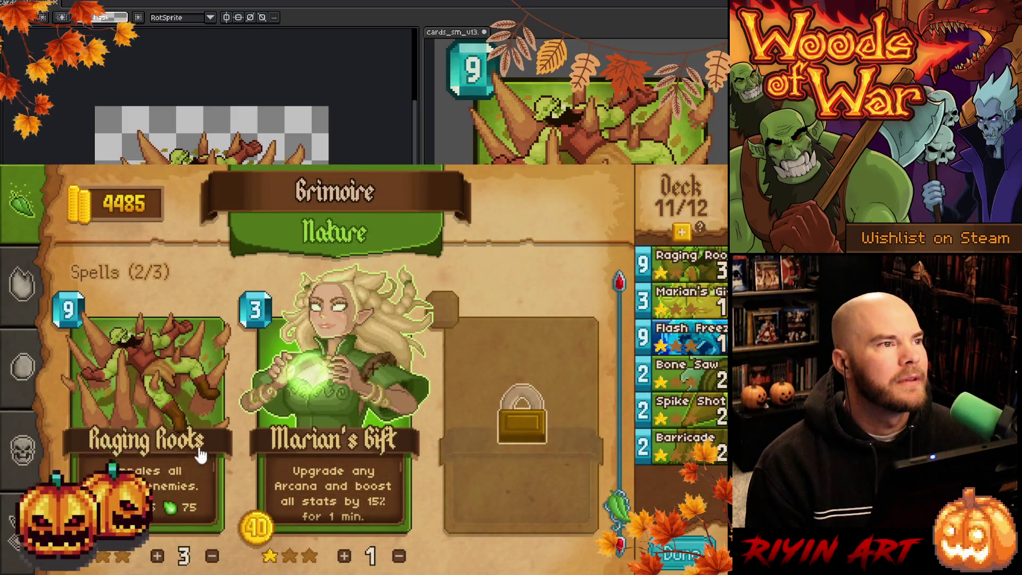
click(157, 556)
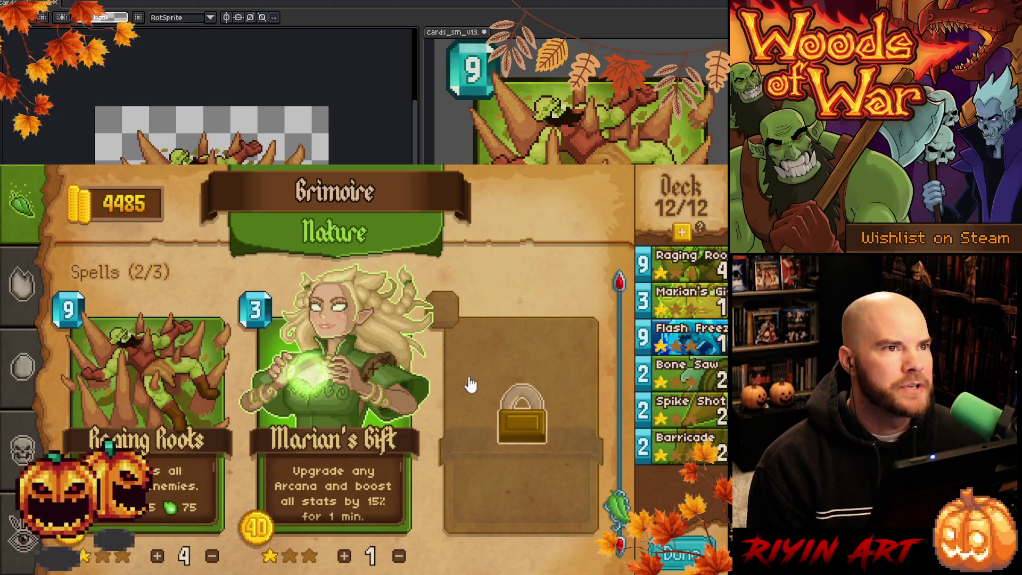
Close the Grimoire and walk the character over to the fireplace.
click(677, 556)
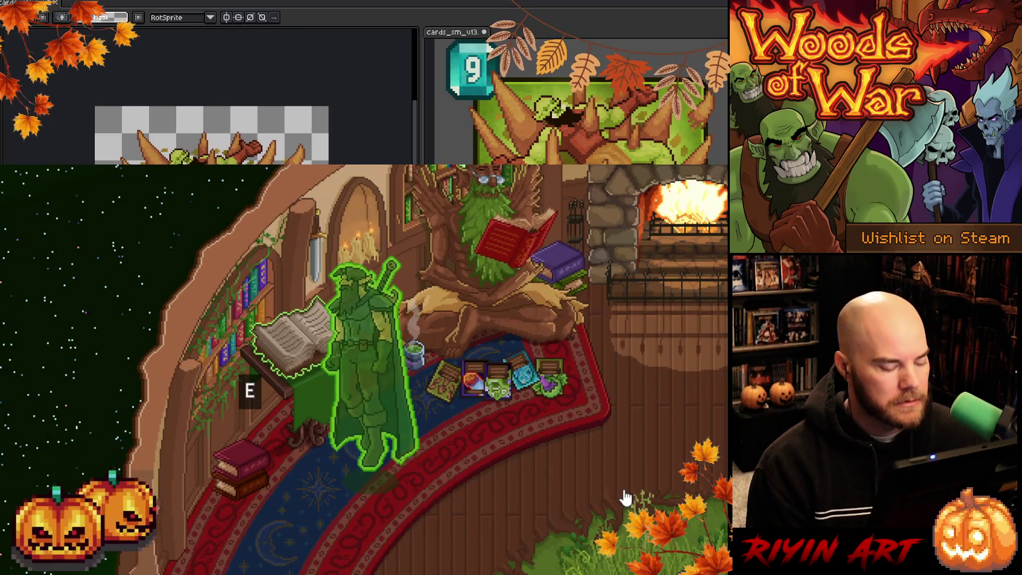
key(d)
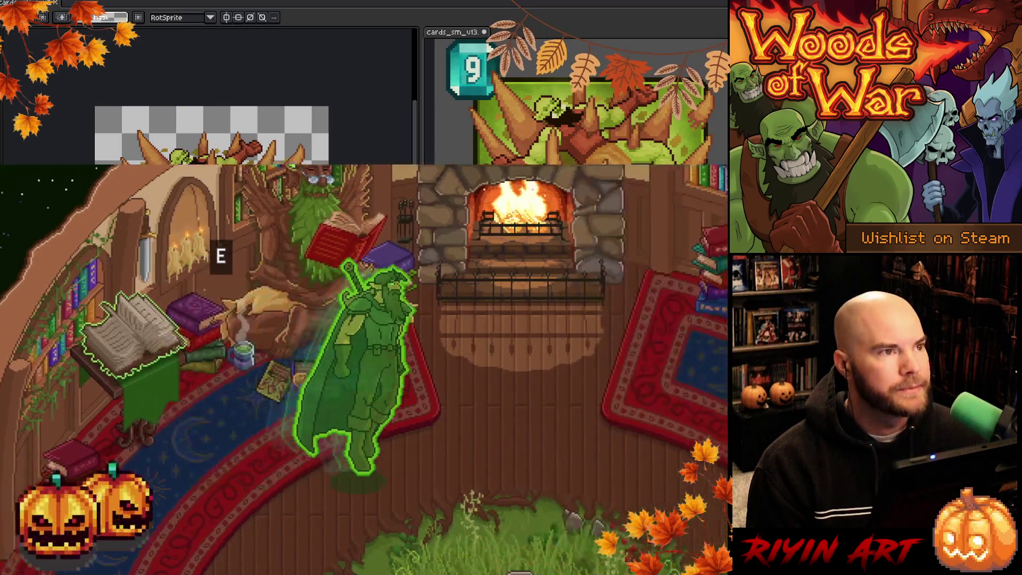
key(e)
Start Run the Gauntlet, keep the starting hand, and trigger the skull marker's card pick.
key(Escape)
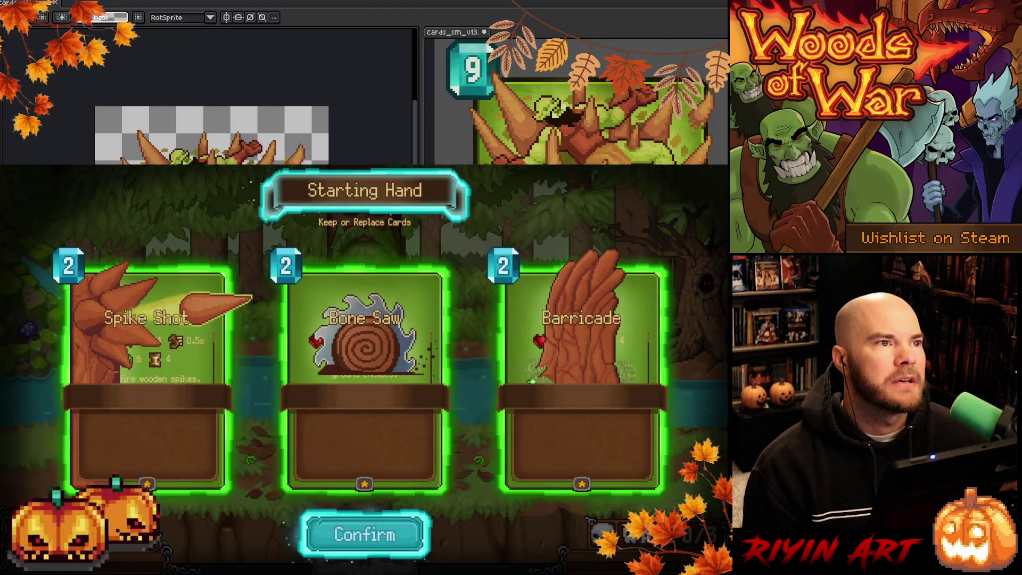
key(Return)
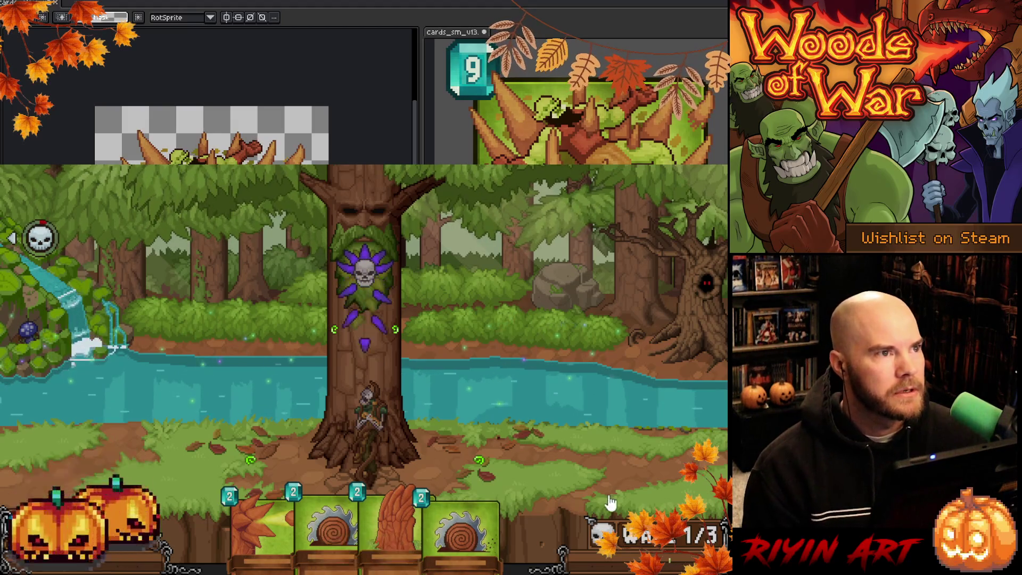
click(373, 279)
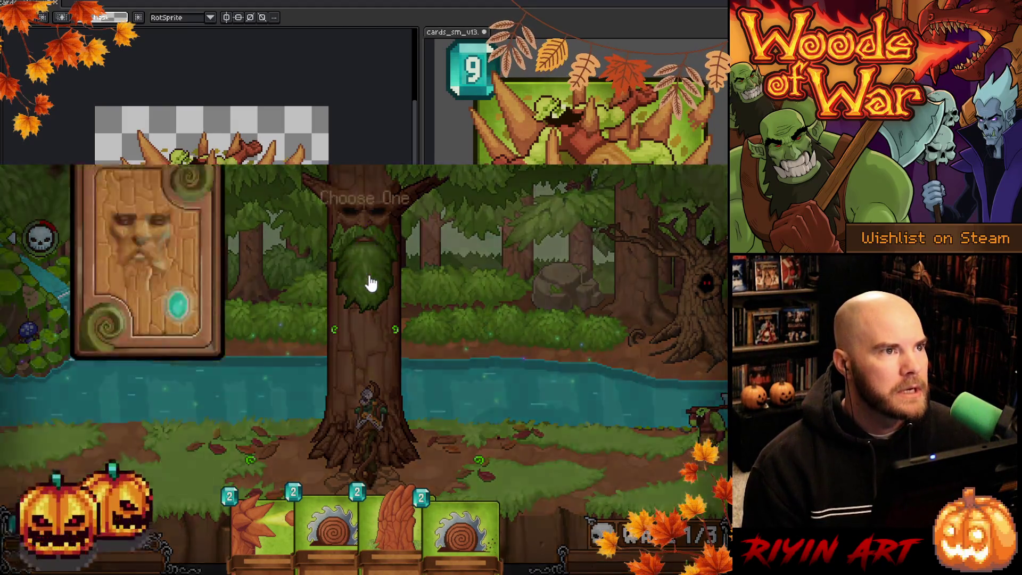
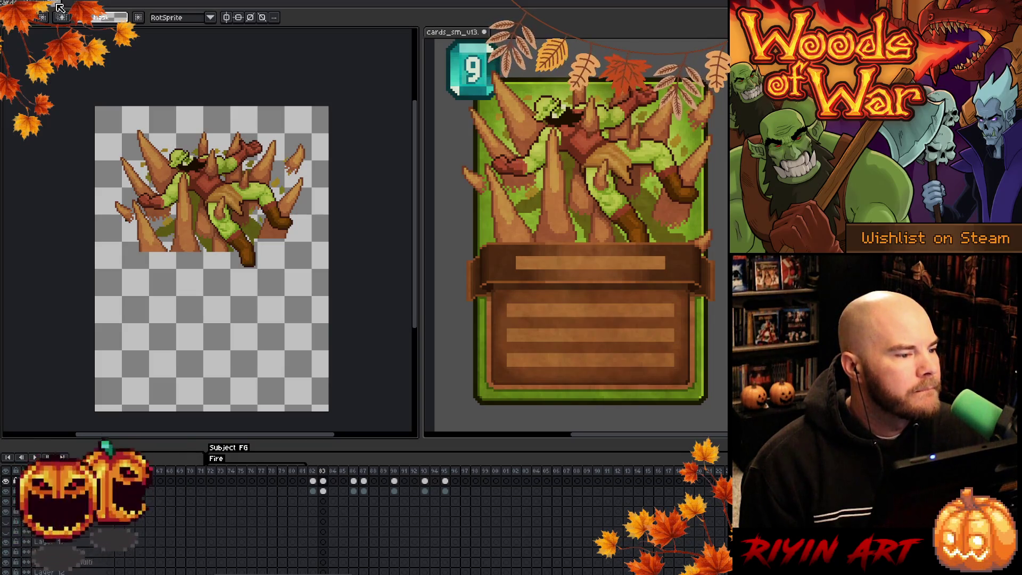
Review the small spell card document at the purple meteor frame, then bring up the forest game scene.
key(ctrl+Tab)
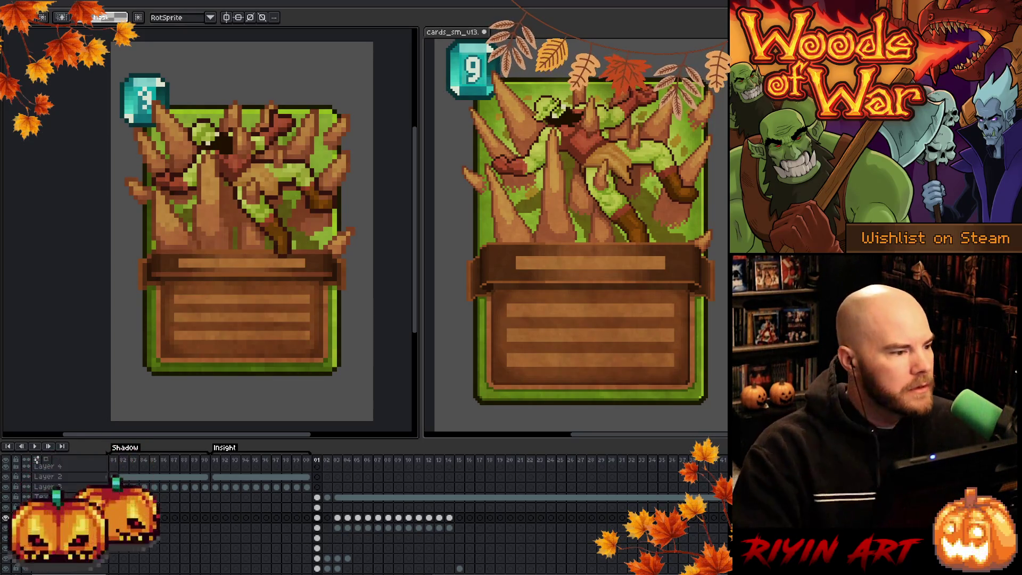
drag(367, 358, 329, 357)
key(m)
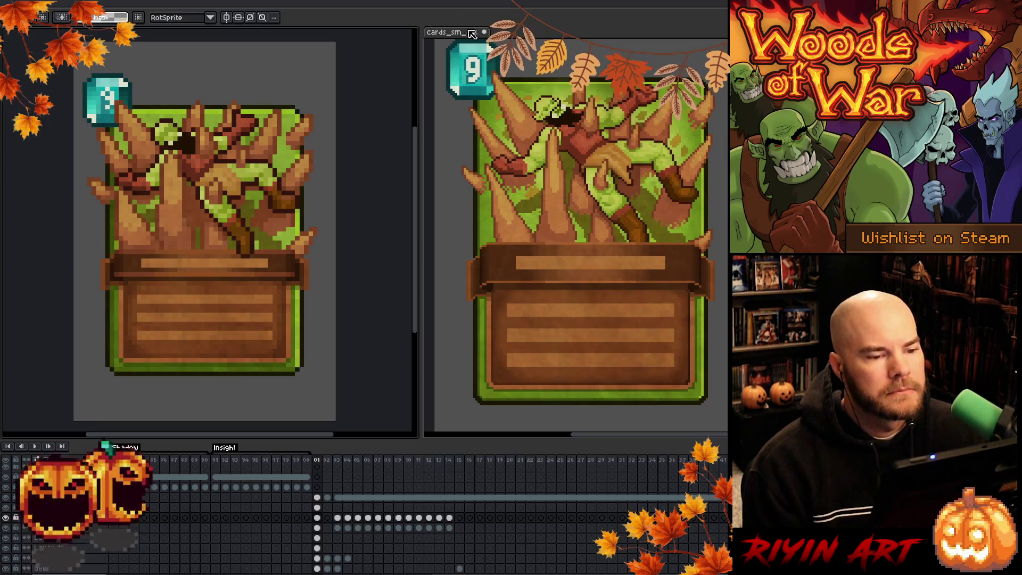
click(328, 461)
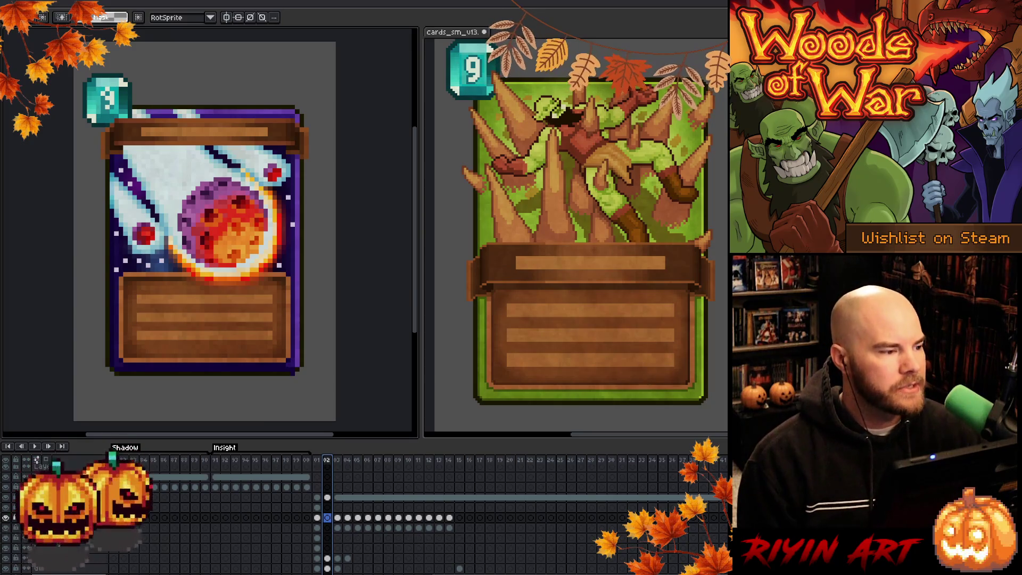
key(ctrl+Tab)
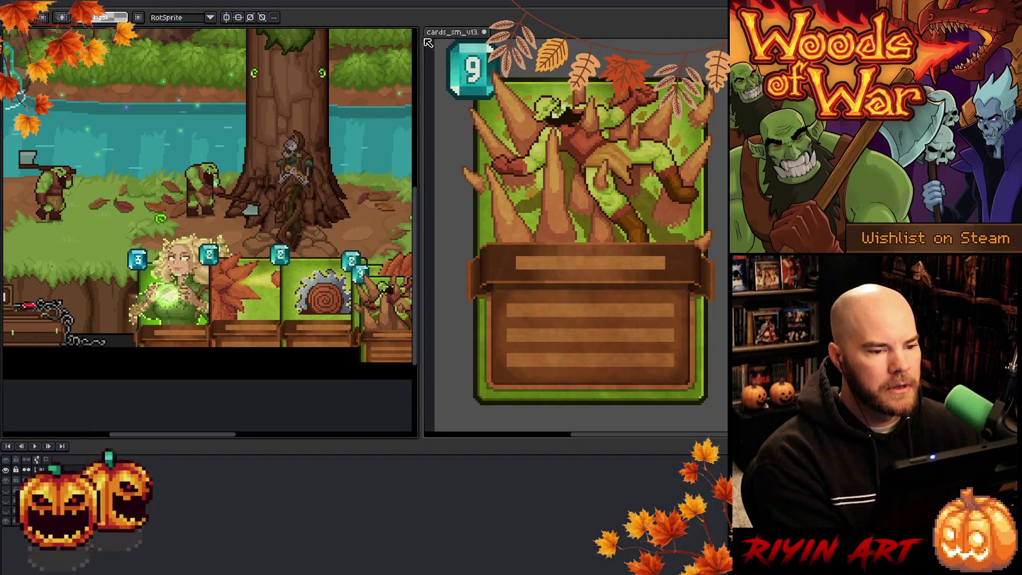
Maximize the editor and move the tree card up onto the battlefield in the game scene.
drag(439, 33, 32, 4)
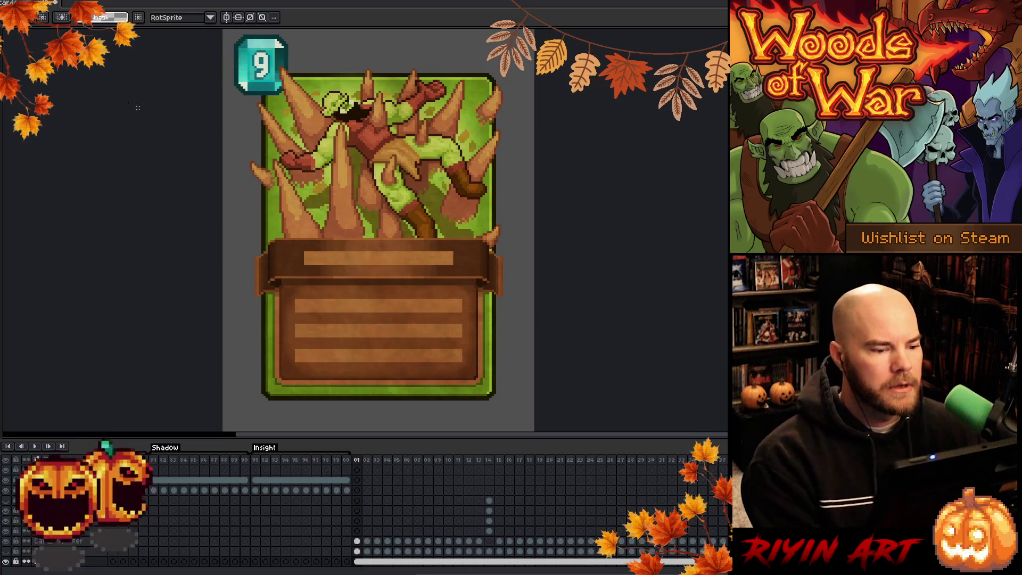
key(ctrl+Tab)
scroll(426, 304, up, 1)
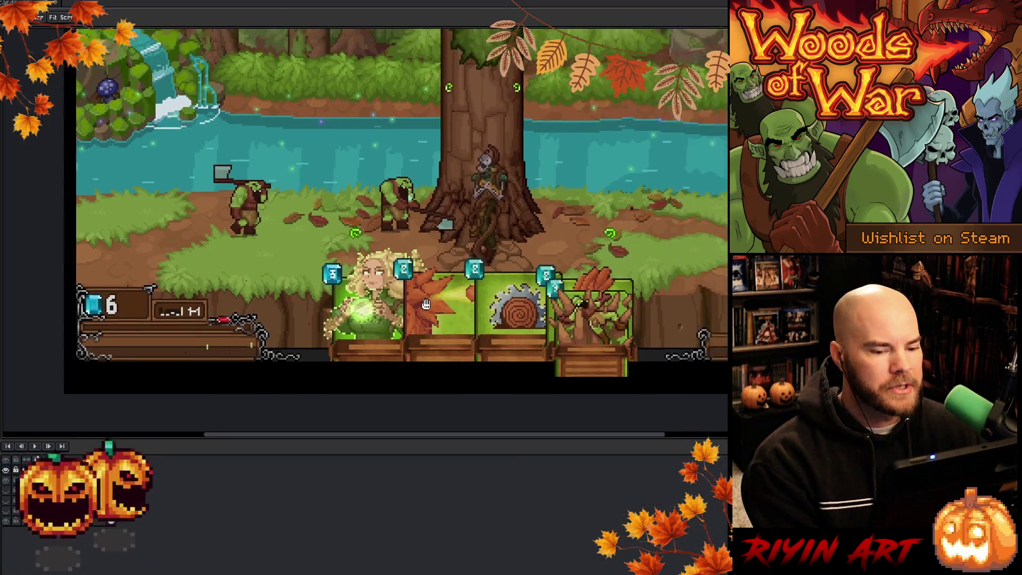
scroll(426, 304, up, 1)
key(Tab)
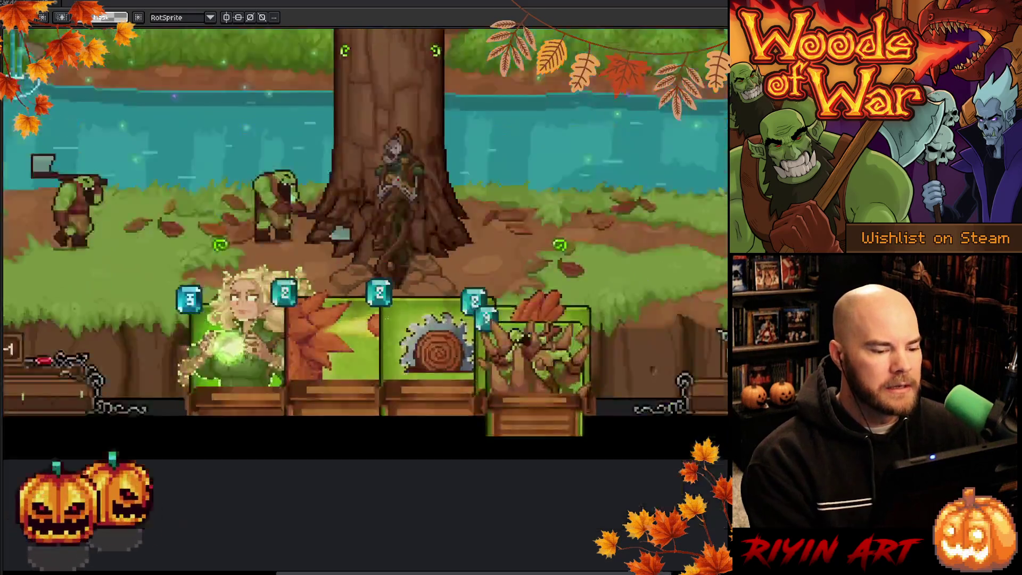
scroll(411, 225, down, 3)
scroll(412, 225, up, 2)
drag(412, 225, 407, 302)
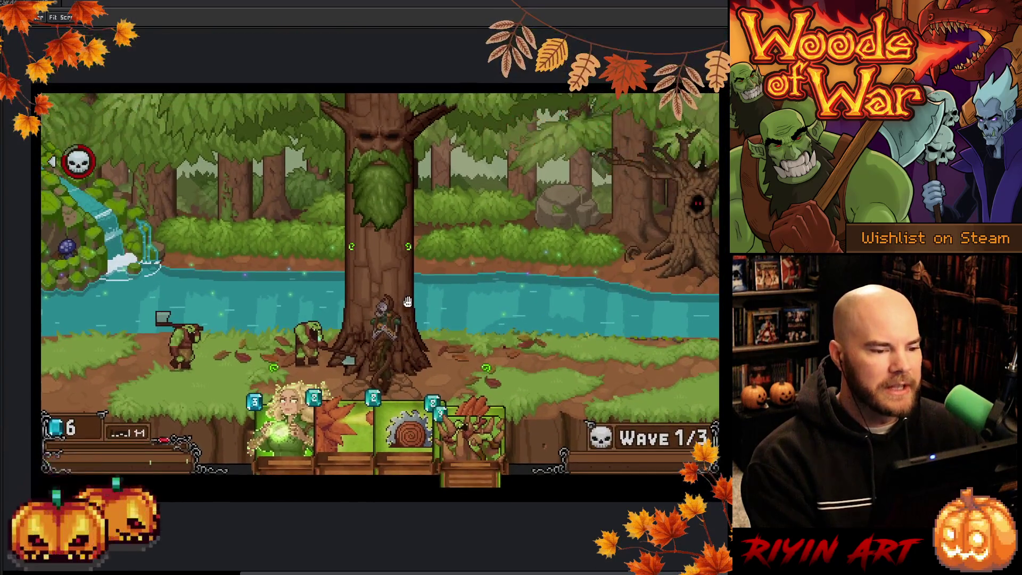
key(space)
key(v)
mouse_move(470, 458)
mouse_down()
mouse_move(458, 360)
mouse_move(495, 295)
mouse_move(532, 264)
mouse_move(513, 266)
mouse_move(543, 226)
mouse_move(508, 271)
mouse_move(490, 354)
mouse_move(476, 352)
mouse_move(449, 282)
mouse_move(476, 311)
mouse_up()
Hide the grey background layer of the meteor card, then return to the forest scene.
key(Escape)
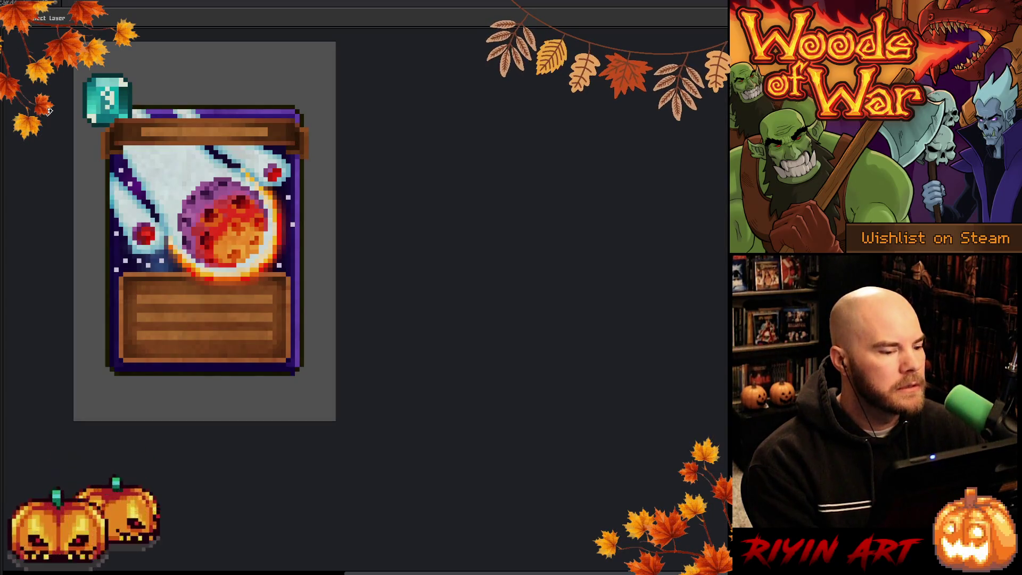
key(Tab)
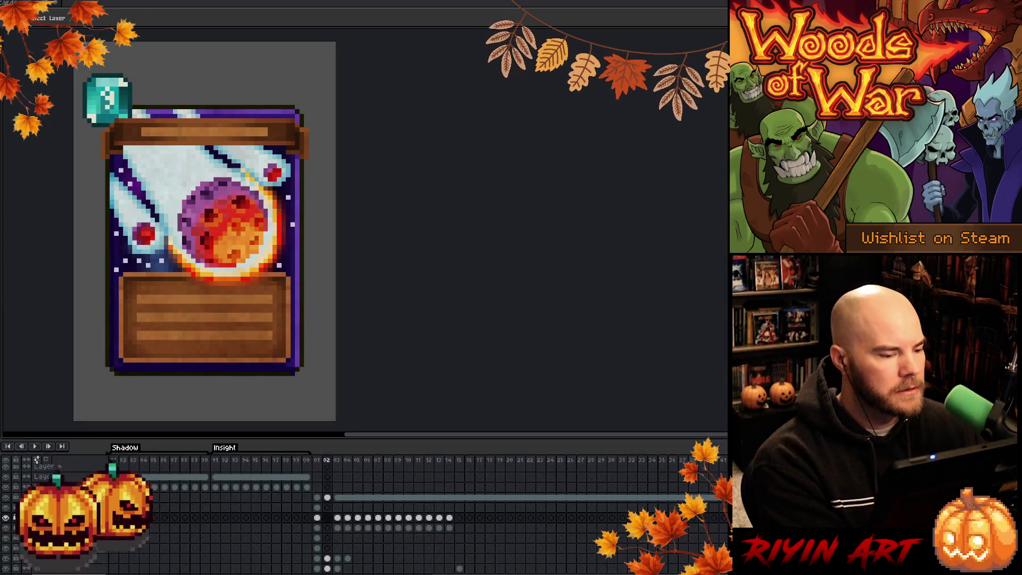
click(6, 561)
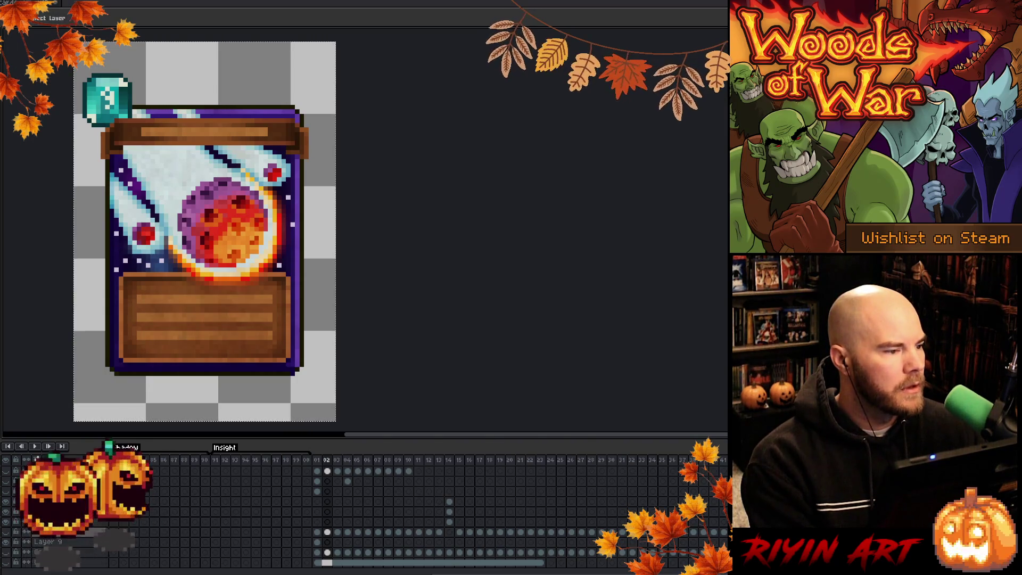
key(ctrl+Tab)
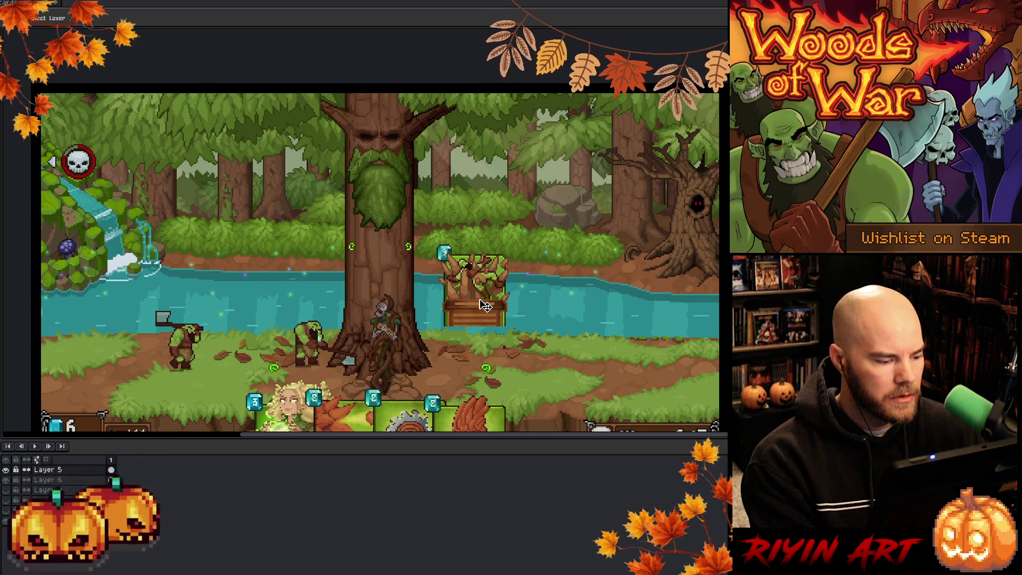
Move the tree card back down into the hand bar below the battlefield.
drag(485, 305, 561, 405)
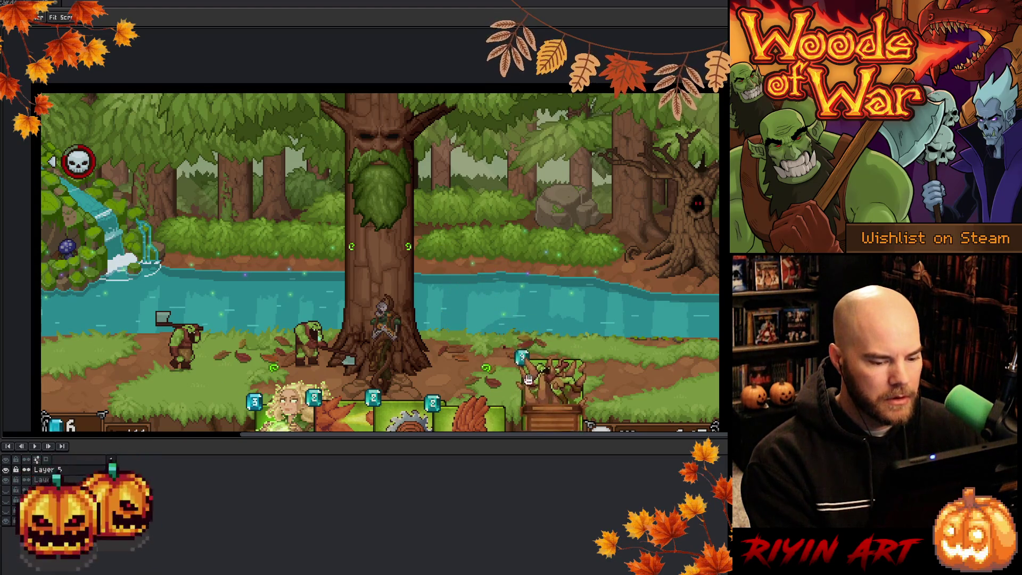
drag(522, 360, 510, 294)
mouse_move(552, 333)
mouse_down()
mouse_move(555, 388)
mouse_move(546, 384)
mouse_up()
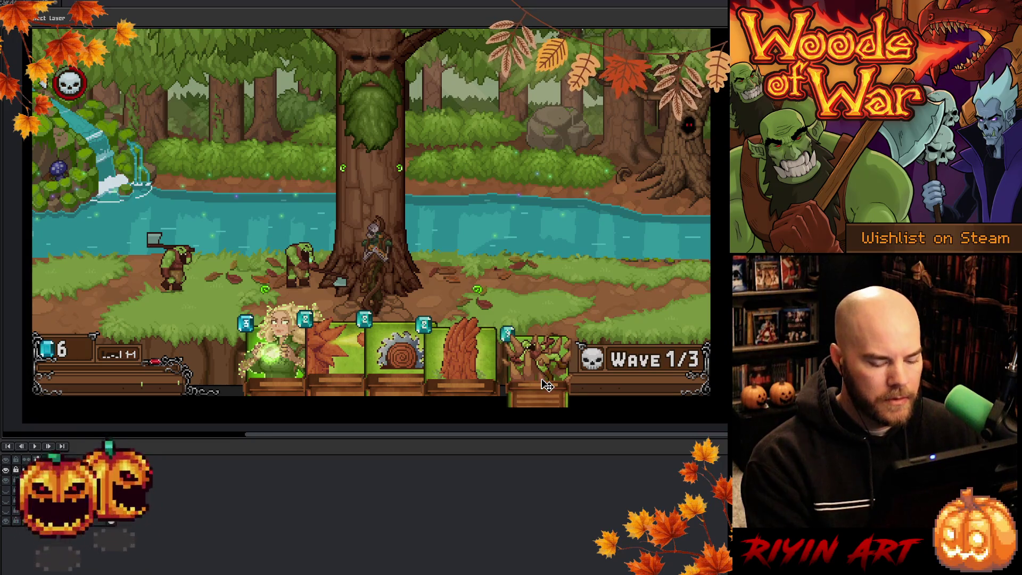
key(m)
drag(586, 413, 505, 411)
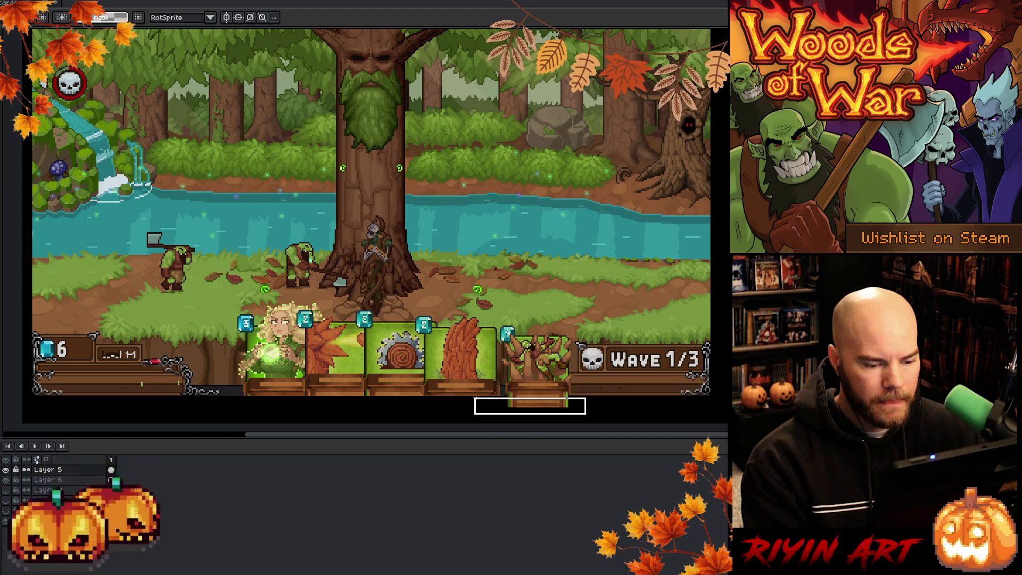
drag(474, 398, 473, 396)
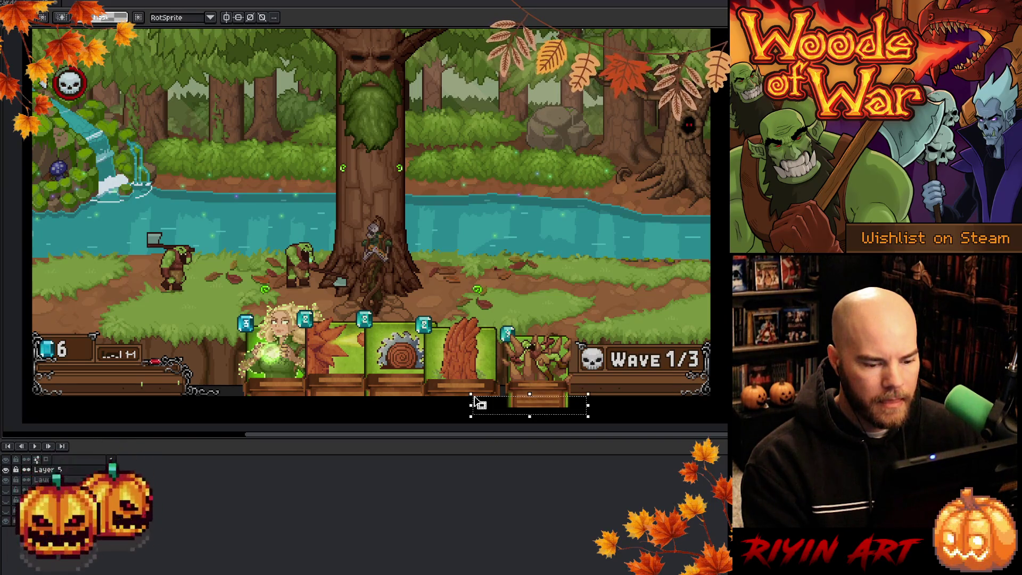
key(ctrl+d)
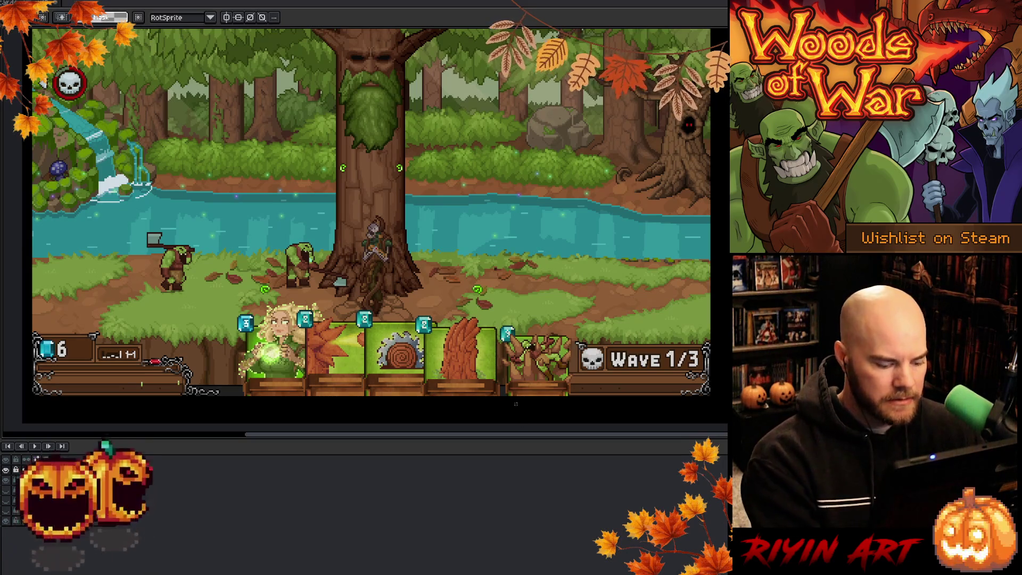
key(v)
drag(539, 359, 539, 364)
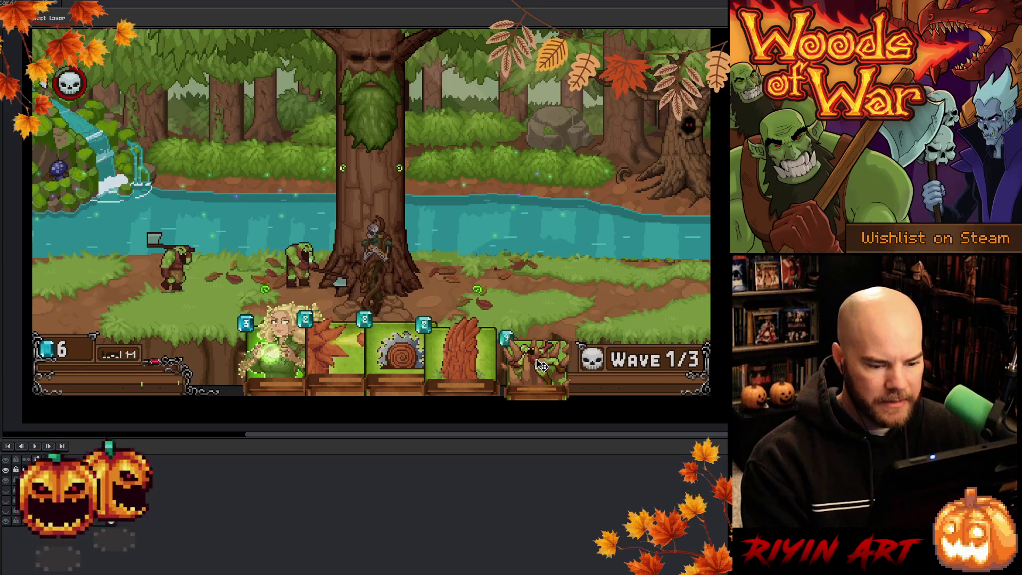
key(m)
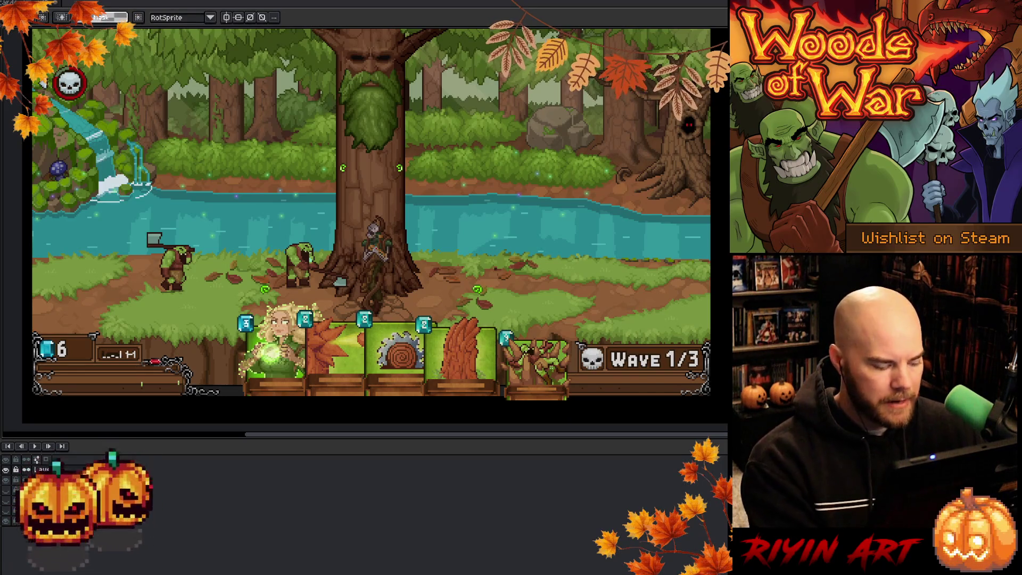
key(ctrl+z)
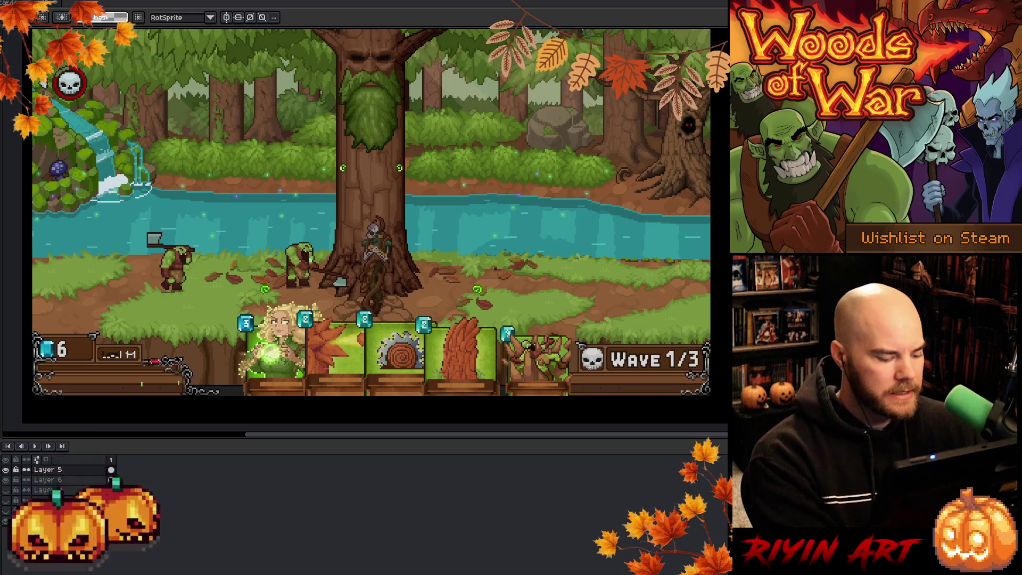
On a new layer, paste the meteor card and place it above the river.
key(shift+n)
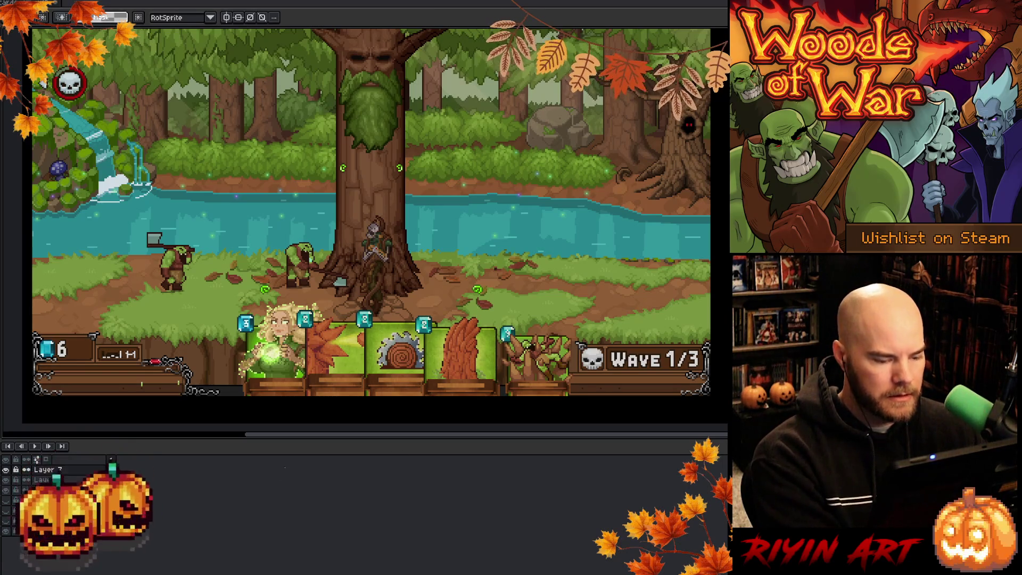
key(ctrl+v)
mouse_move(66, 93)
mouse_down()
mouse_move(196, 210)
mouse_move(478, 225)
mouse_up()
key(Return)
mouse_move(389, 200)
mouse_down()
mouse_move(339, 230)
mouse_move(387, 218)
mouse_move(386, 237)
mouse_up()
Try the meteor card at several battlefield positions, finally placing it over the big tree trunk.
scroll(386, 236, up, 3)
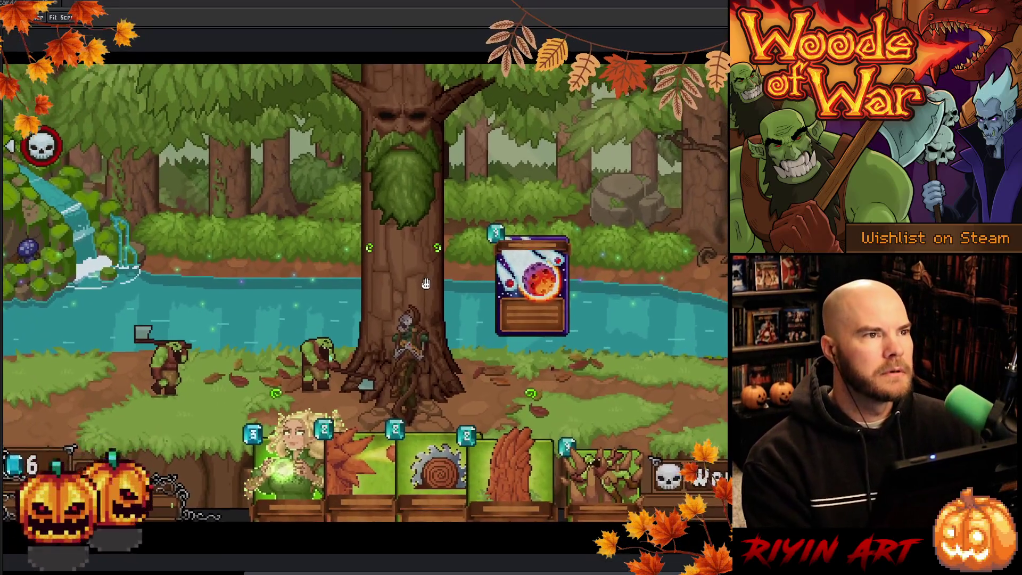
mouse_move(431, 280)
mouse_down()
mouse_move(370, 279)
mouse_move(382, 281)
mouse_up()
mouse_move(489, 277)
mouse_down()
mouse_move(405, 254)
mouse_move(186, 240)
mouse_move(503, 232)
mouse_move(373, 251)
mouse_move(410, 254)
mouse_move(258, 353)
mouse_move(140, 329)
mouse_move(477, 370)
mouse_move(489, 344)
mouse_move(400, 246)
mouse_move(508, 229)
mouse_move(363, 267)
mouse_move(440, 251)
mouse_move(330, 250)
mouse_move(319, 184)
mouse_move(444, 173)
mouse_move(517, 471)
mouse_move(474, 490)
mouse_move(477, 509)
mouse_move(466, 415)
mouse_move(476, 468)
mouse_move(396, 500)
mouse_move(368, 498)
mouse_move(476, 506)
mouse_move(486, 278)
mouse_move(469, 266)
mouse_move(515, 267)
mouse_move(455, 269)
mouse_move(493, 300)
mouse_up()
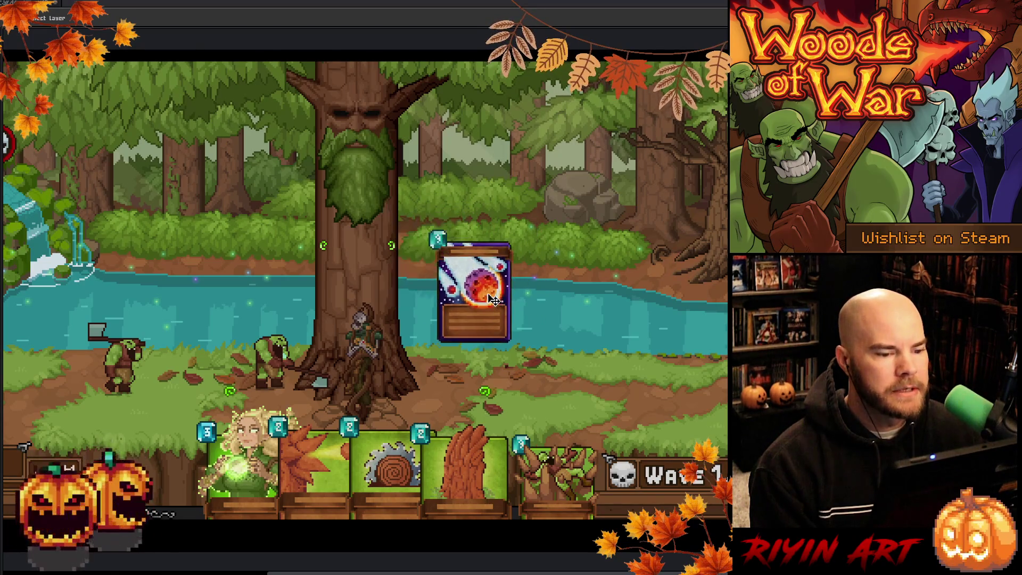
scroll(445, 236, up, 3)
key(ctrl+z)
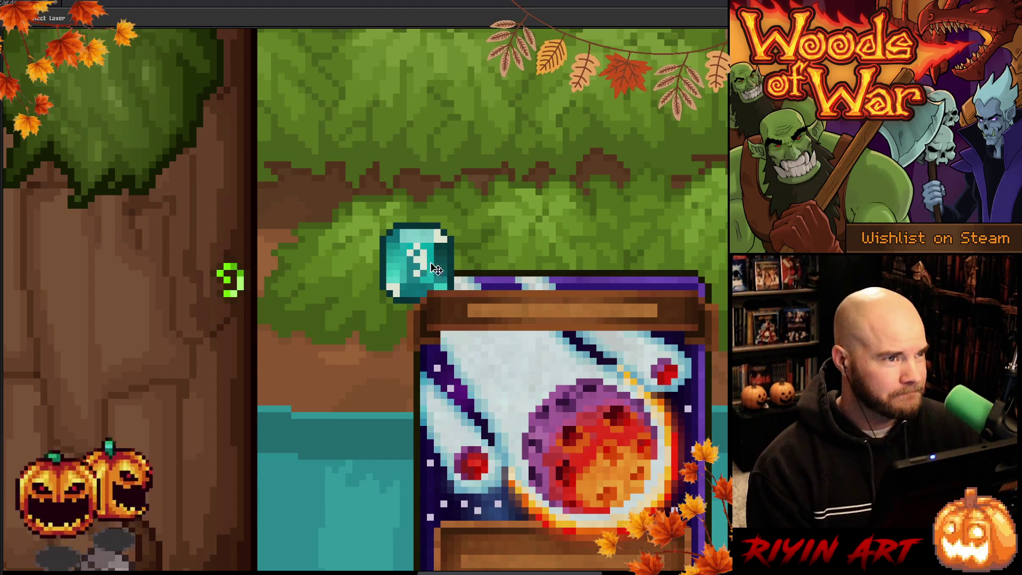
scroll(425, 277, down, 3)
scroll(430, 274, up, 4)
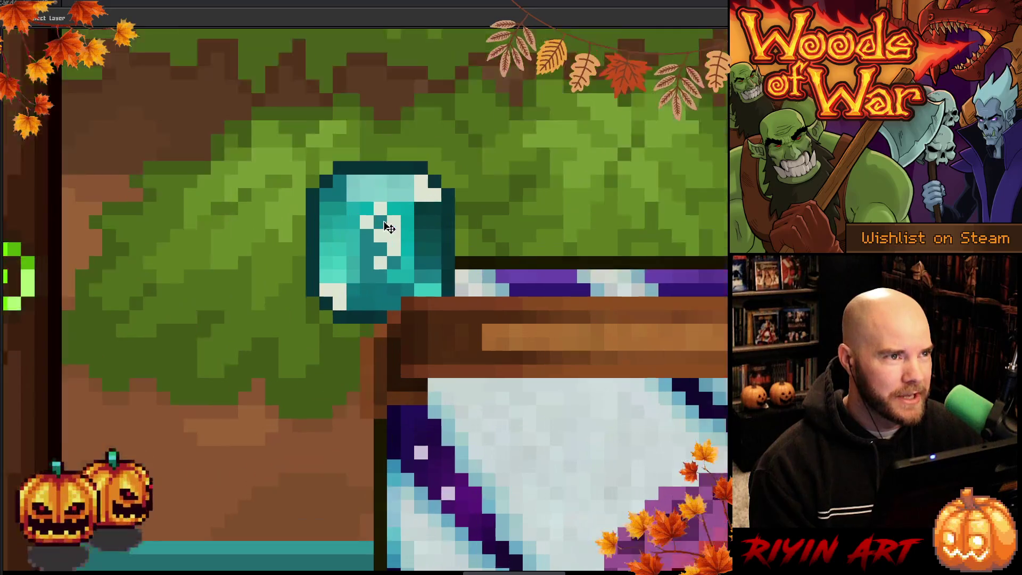
scroll(384, 228, down, 4)
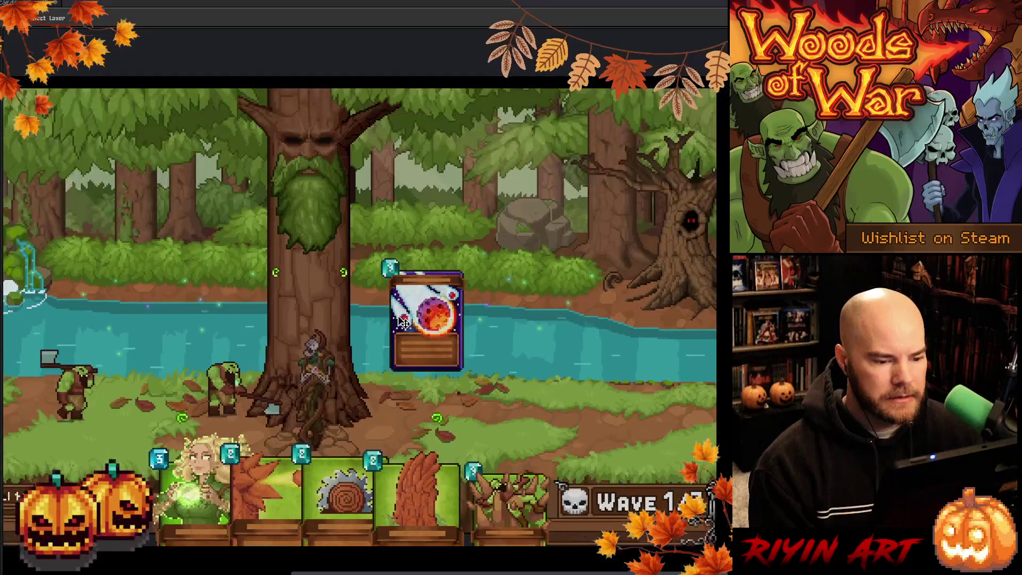
mouse_move(401, 274)
mouse_down()
mouse_move(319, 255)
mouse_move(260, 260)
mouse_move(335, 194)
mouse_move(356, 218)
mouse_move(207, 298)
mouse_move(343, 282)
mouse_move(290, 287)
mouse_move(462, 418)
mouse_move(431, 525)
mouse_move(346, 527)
mouse_move(438, 532)
mouse_move(428, 529)
mouse_move(429, 354)
mouse_move(424, 369)
mouse_up()
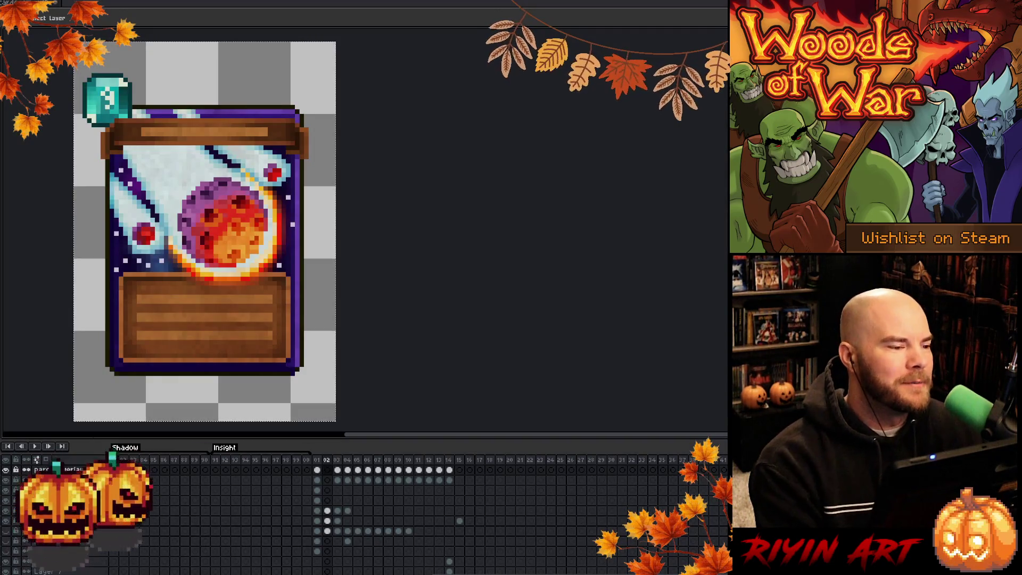
Split the editor to show the two card documents side by side.
scroll(372, 229, right, 1)
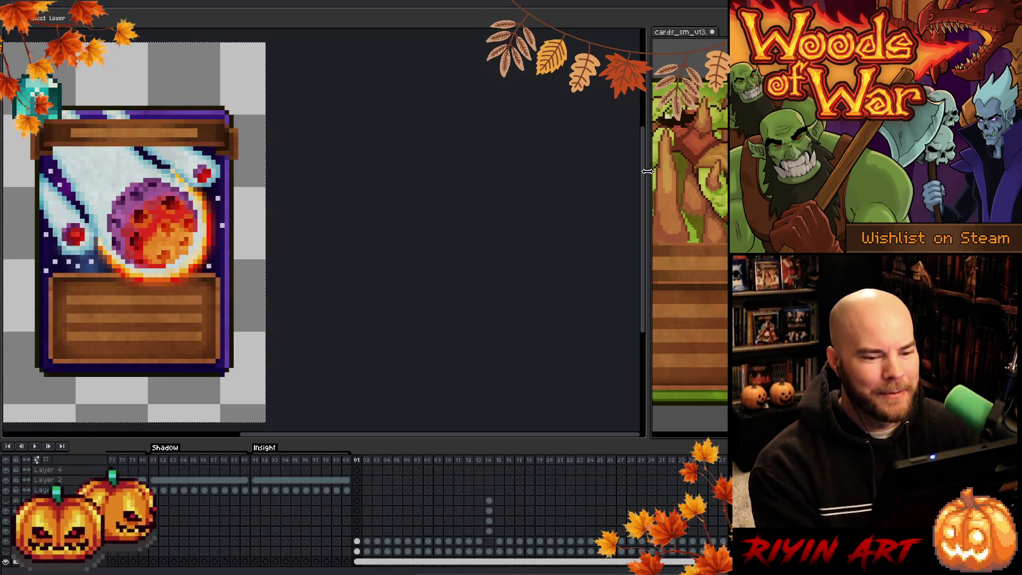
mouse_move(648, 182)
mouse_down()
mouse_move(301, 183)
mouse_move(353, 183)
mouse_up()
scroll(549, 236, down, 2)
drag(549, 237, 512, 250)
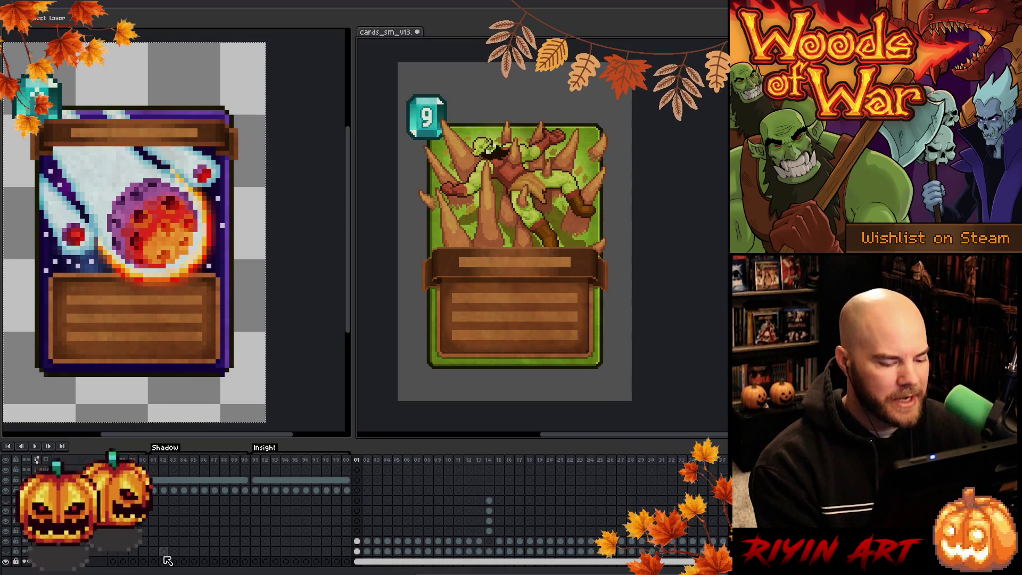
drag(146, 282, 209, 271)
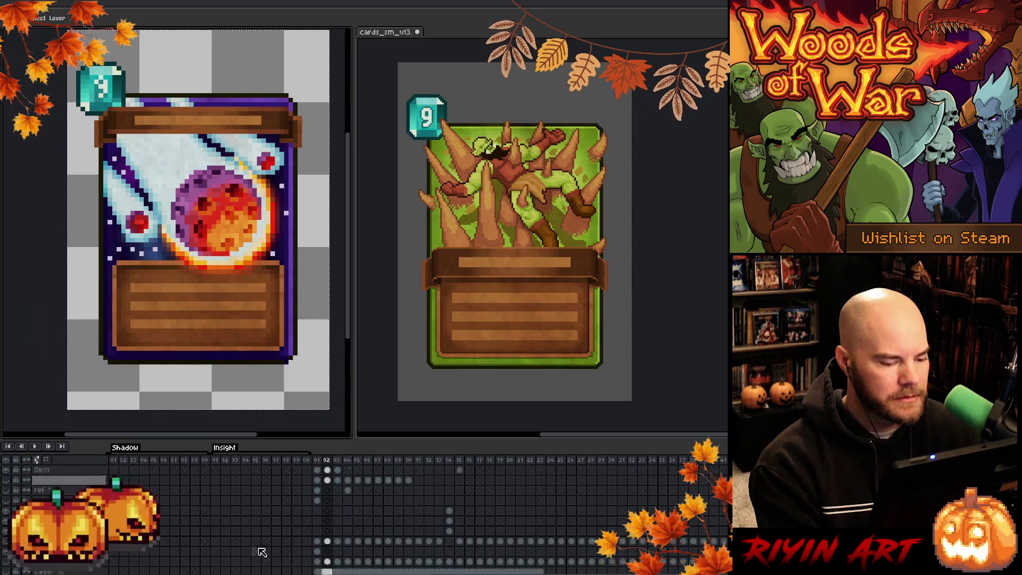
scroll(203, 567, left, 2)
Unhide the left card's grey background layer and rename it 'Gr'.
click(13, 563)
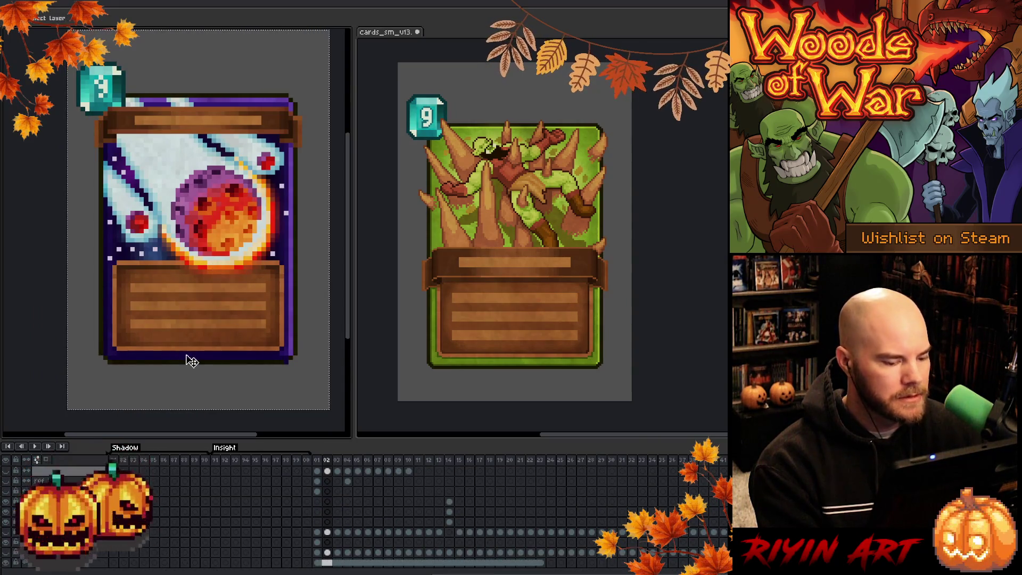
double_click(43, 565)
text(Grey)
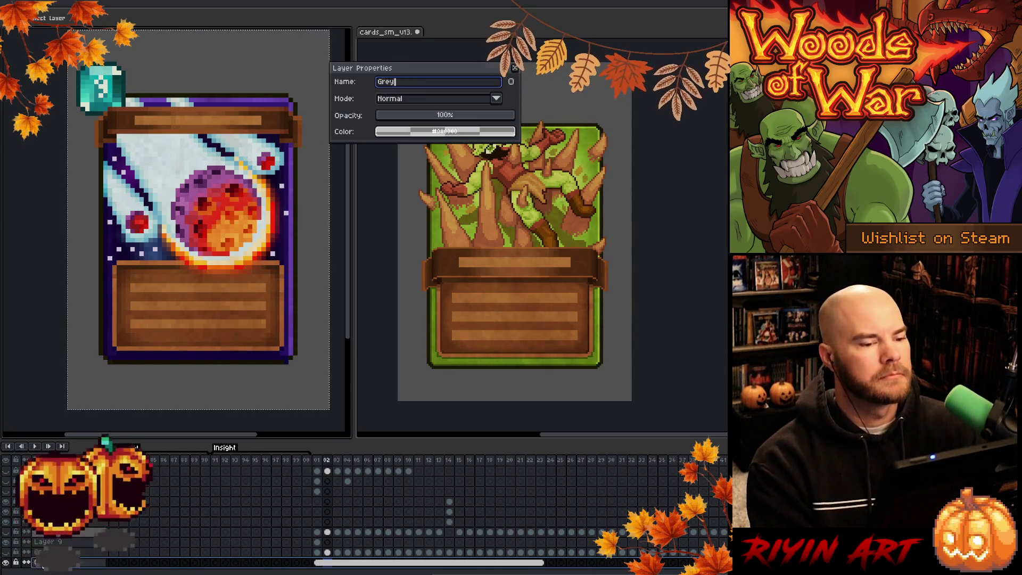
key(Return)
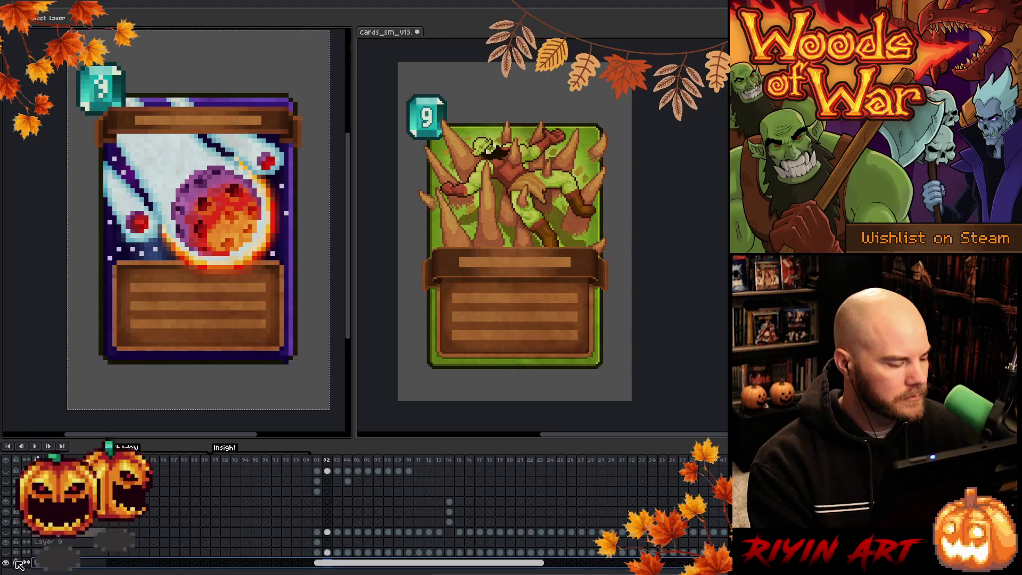
drag(228, 267, 219, 281)
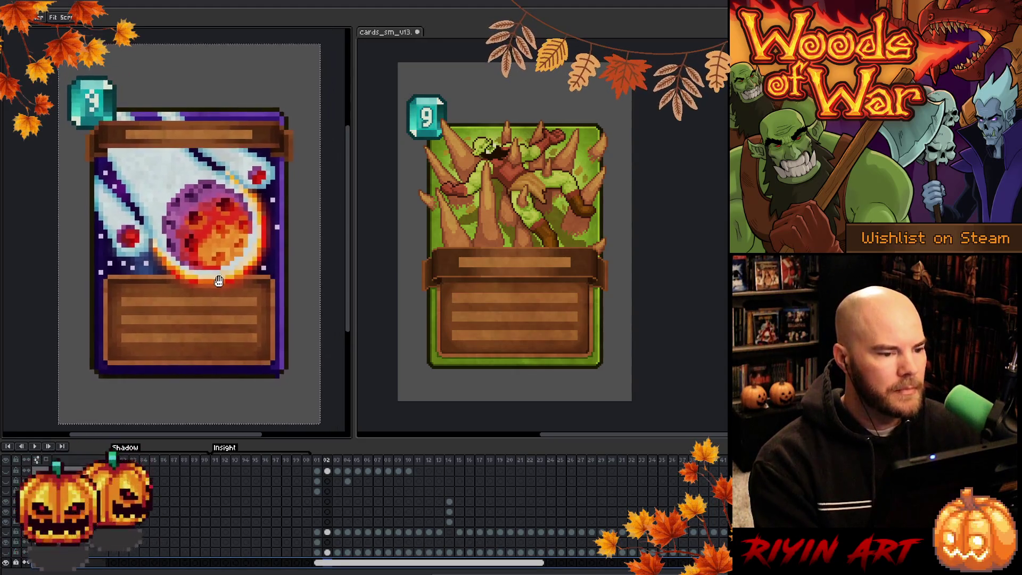
Advance both the left and right card documents to the ghoul frame.
key(ctrl)
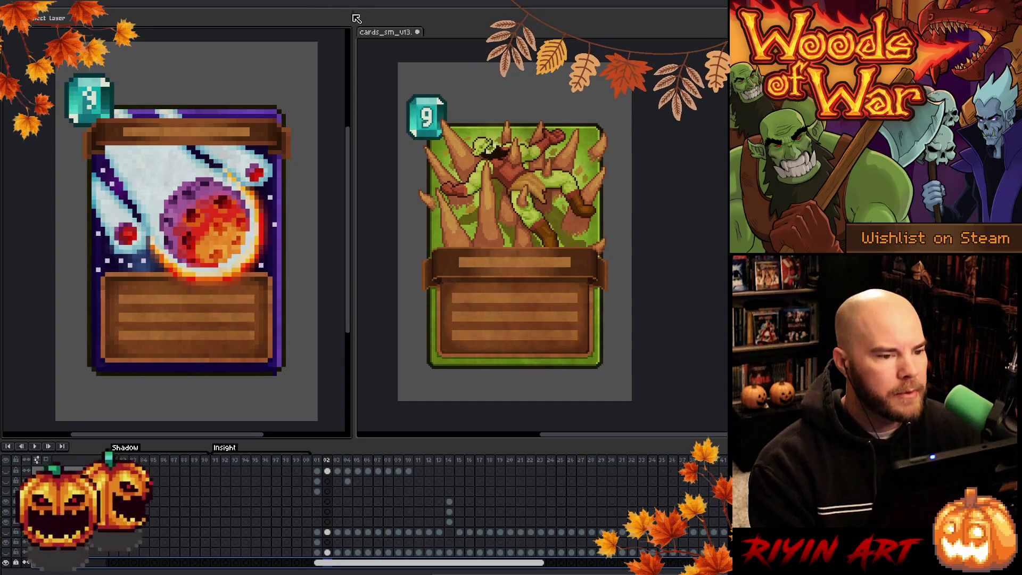
click(375, 33)
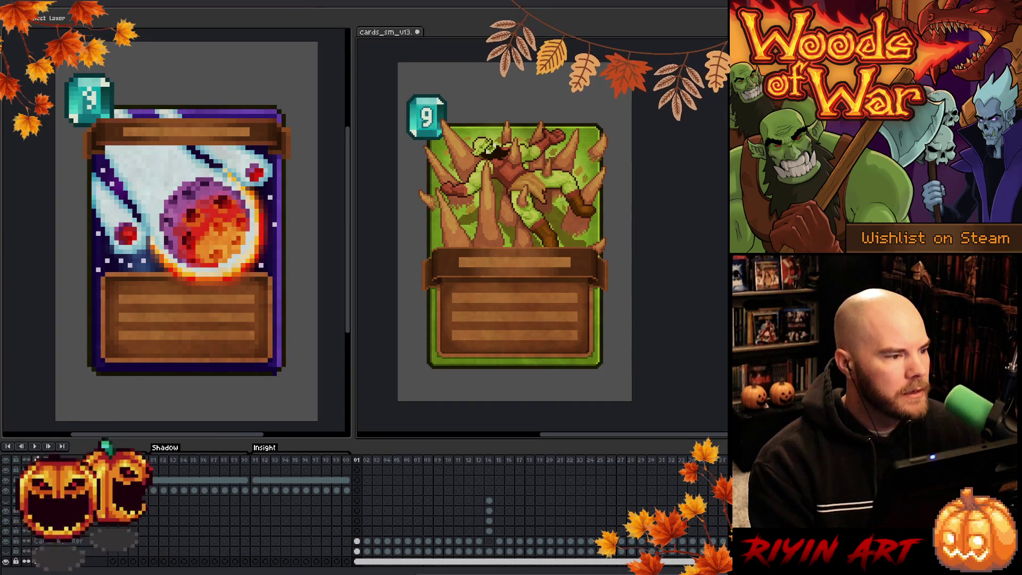
click(167, 346)
key(Right)
key(Right)
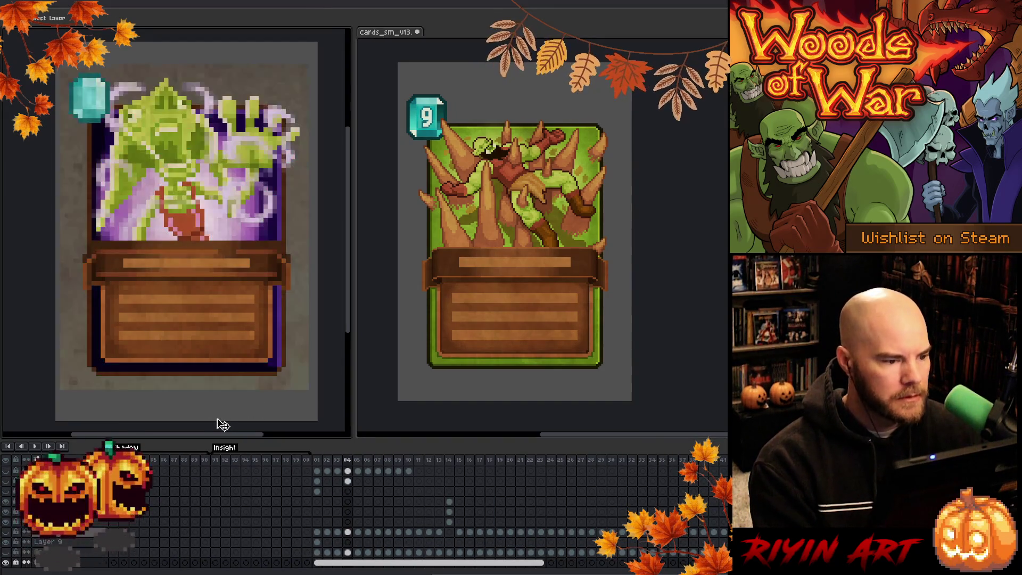
click(387, 39)
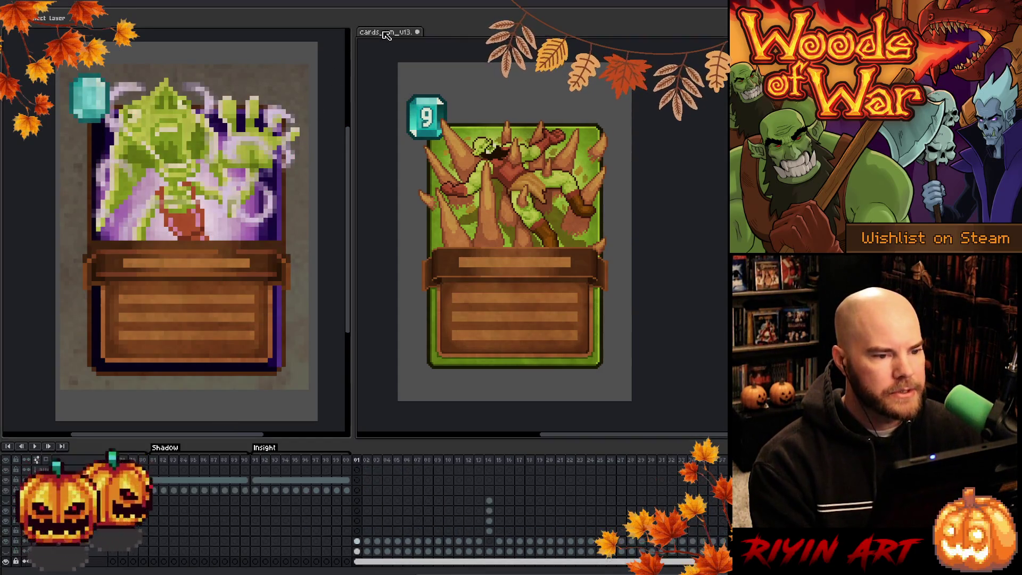
key(Right)
key(Right)
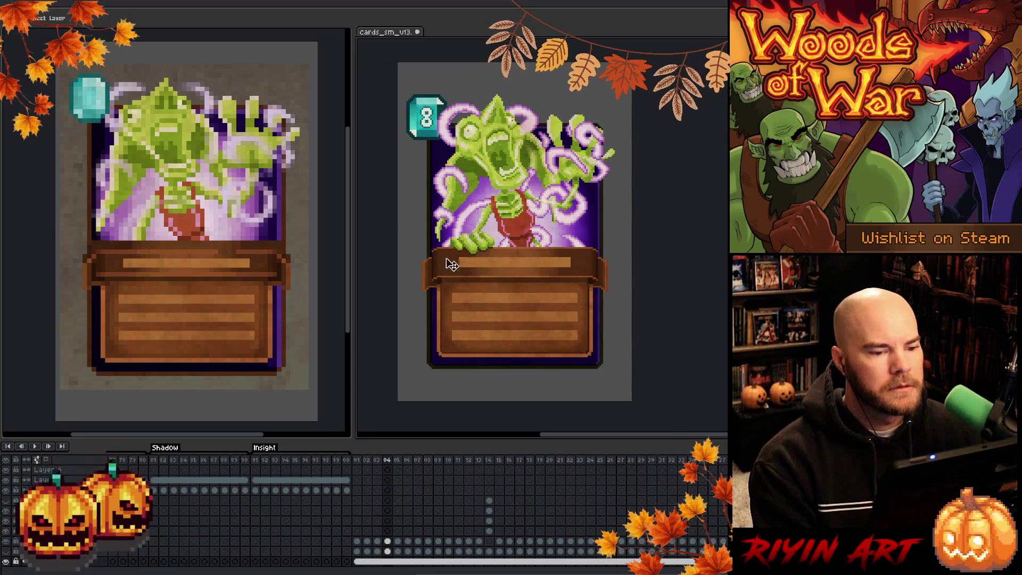
scroll(455, 203, up, 1)
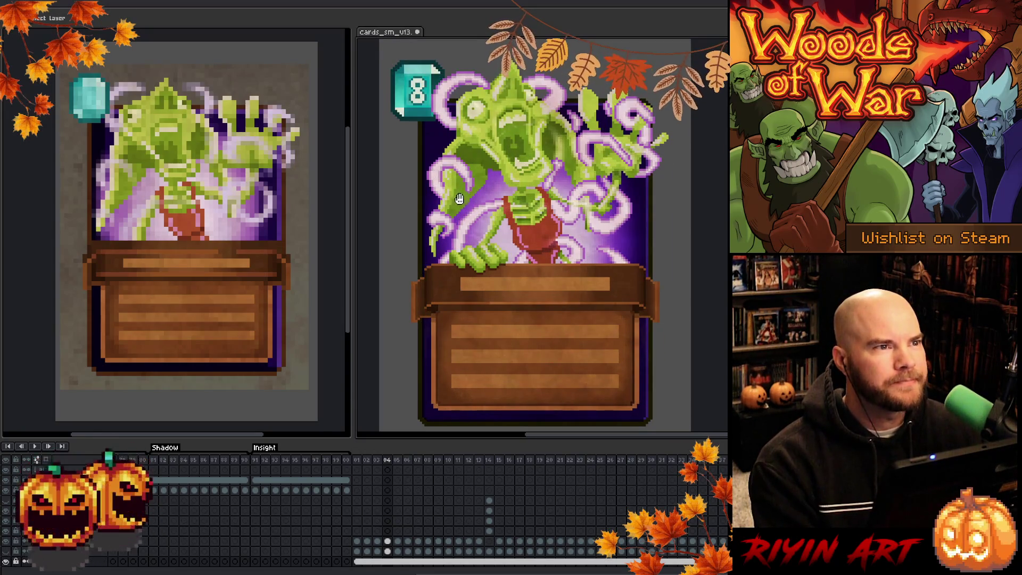
scroll(459, 200, down, 1)
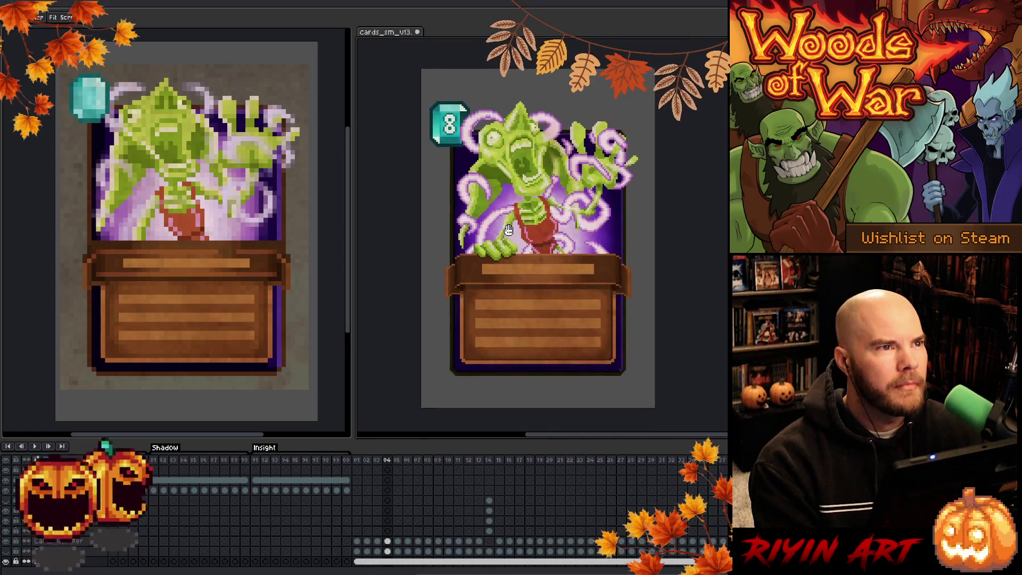
drag(510, 223, 502, 234)
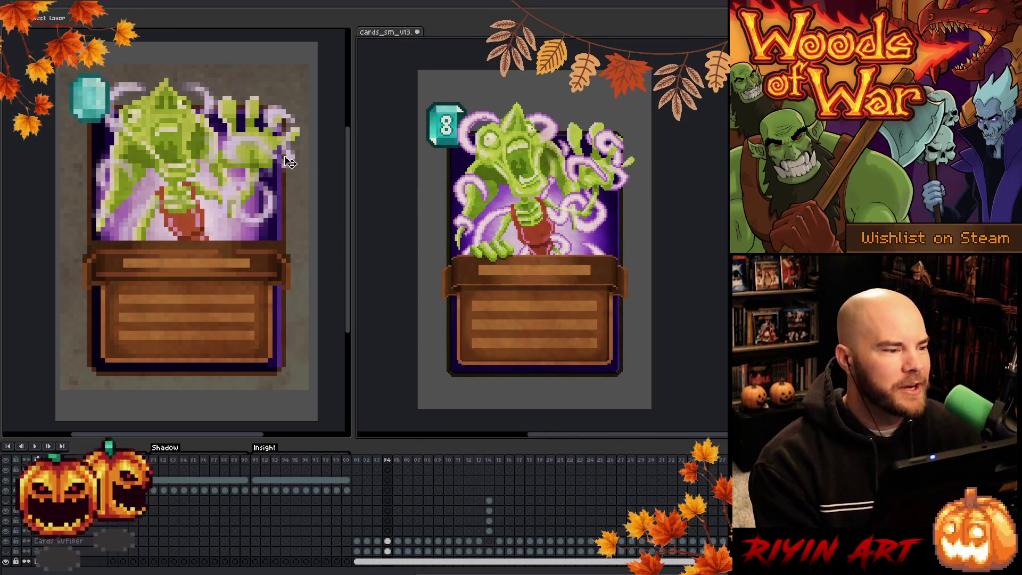
Hide a layer of the low-resolution ghoul card, save, then undo to restore its brighter look.
click(11, 38)
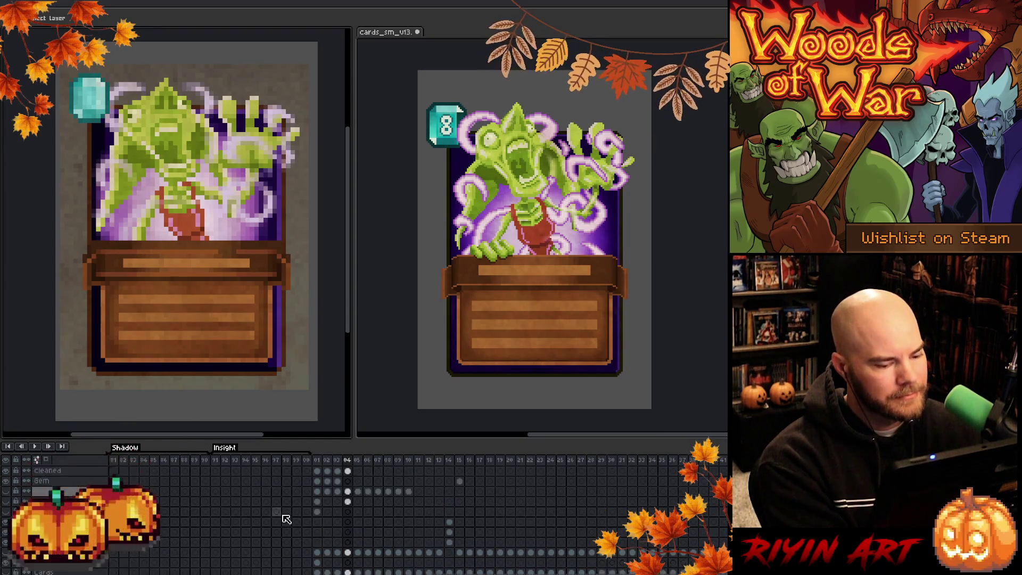
scroll(269, 503, down, 3)
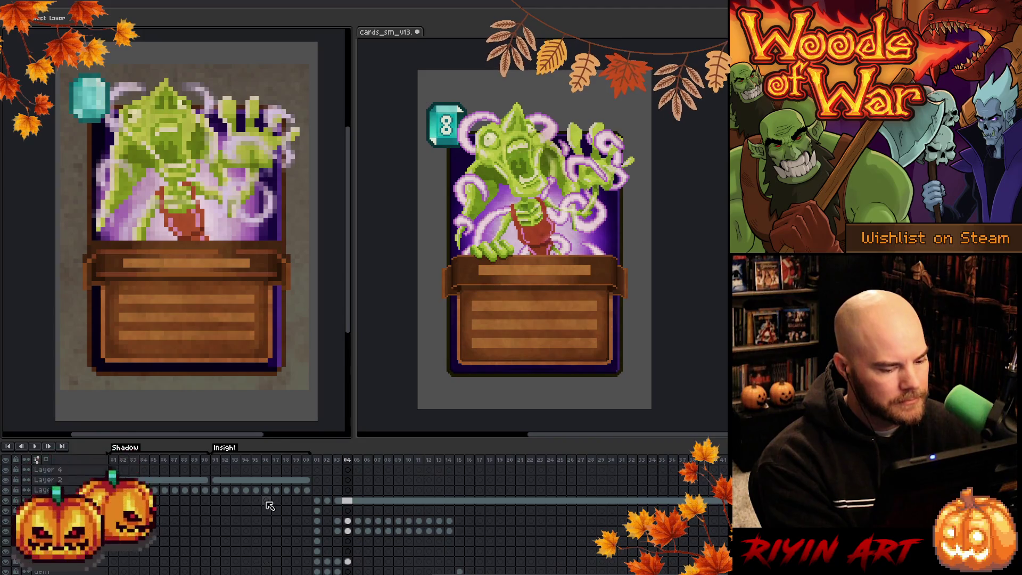
click(8, 520)
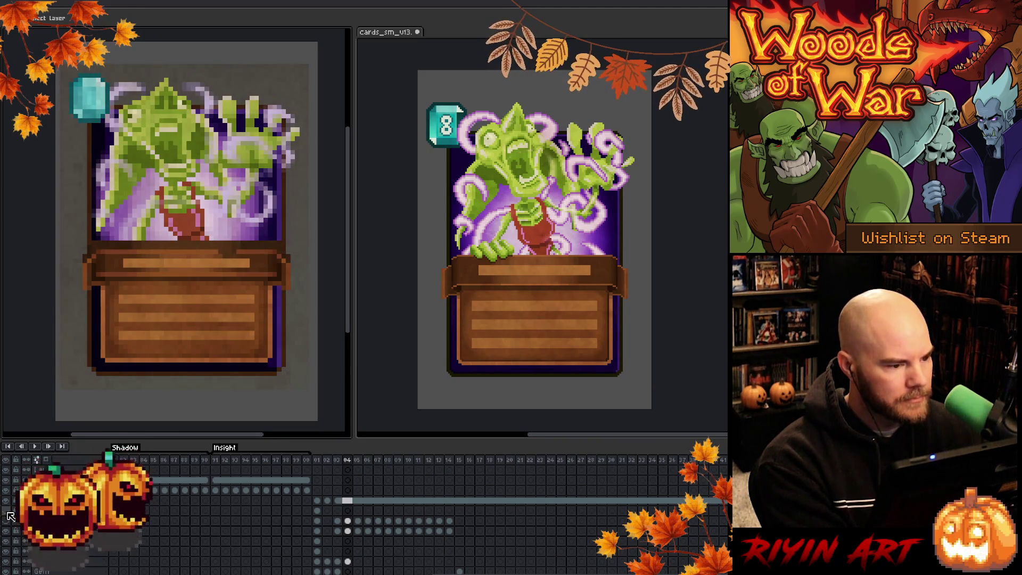
key(ctrl+s)
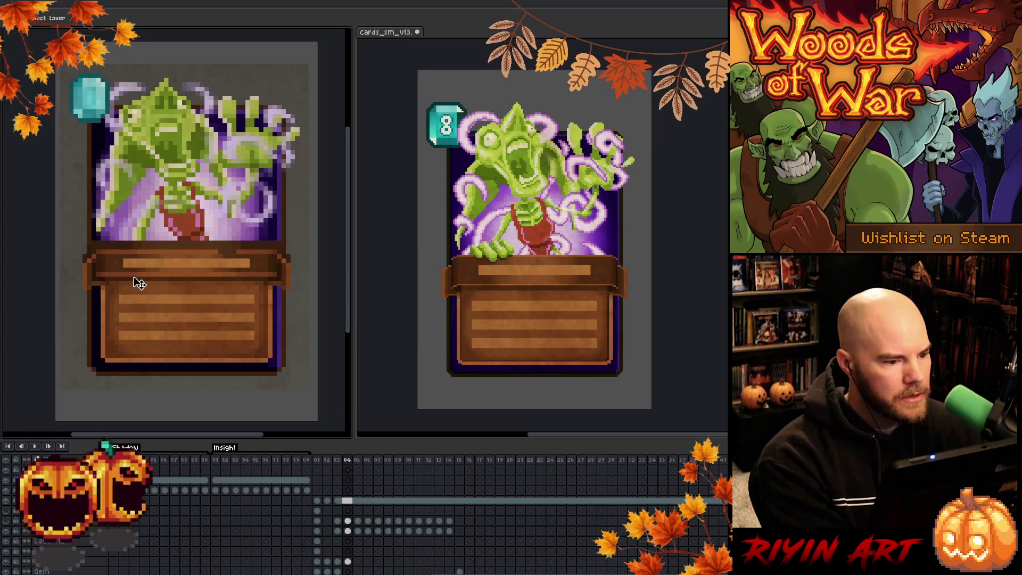
key(ctrl+z)
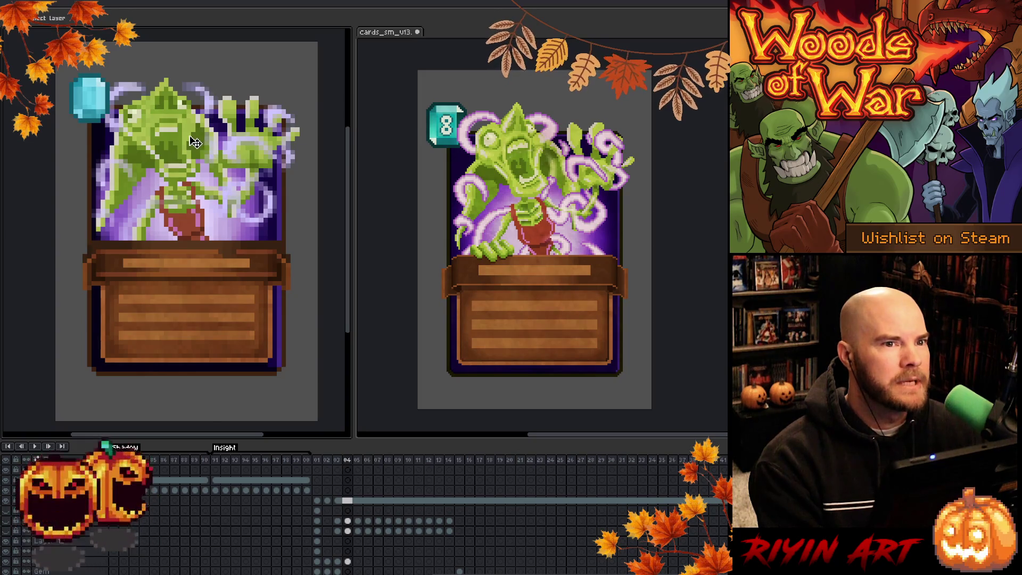
scroll(163, 137, up, 1)
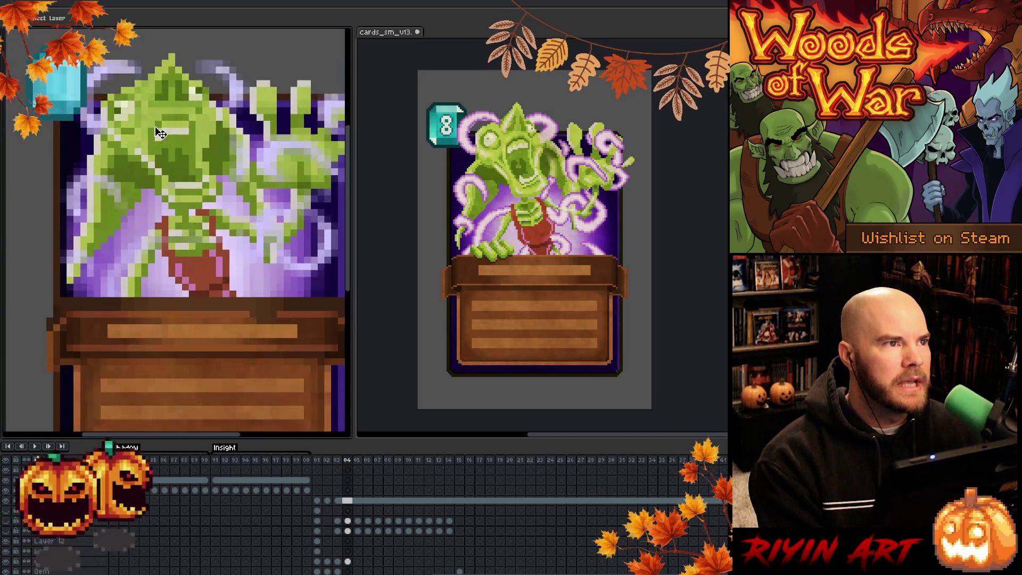
drag(182, 154, 166, 174)
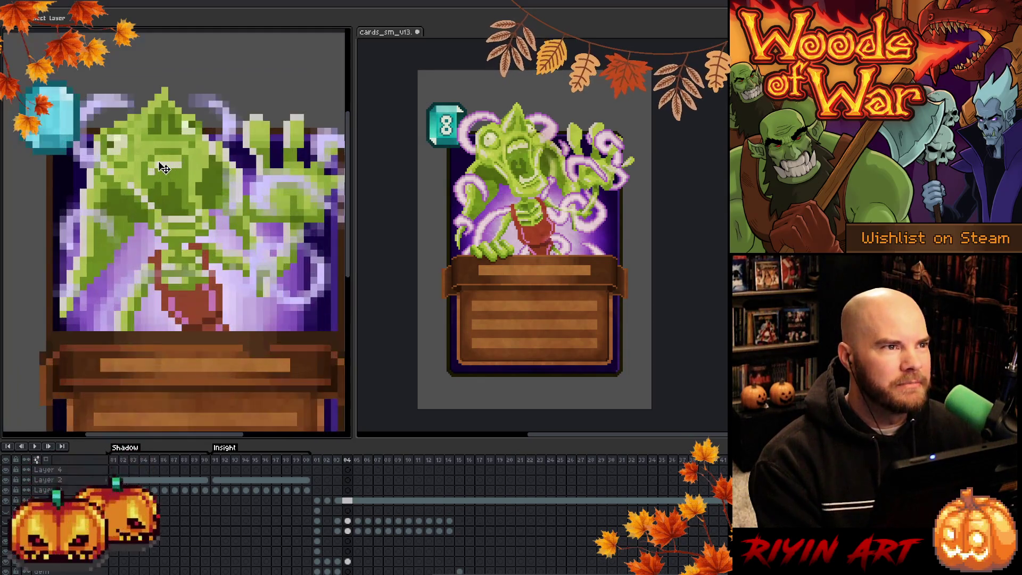
scroll(575, 194, up, 2)
scroll(575, 195, up, 1)
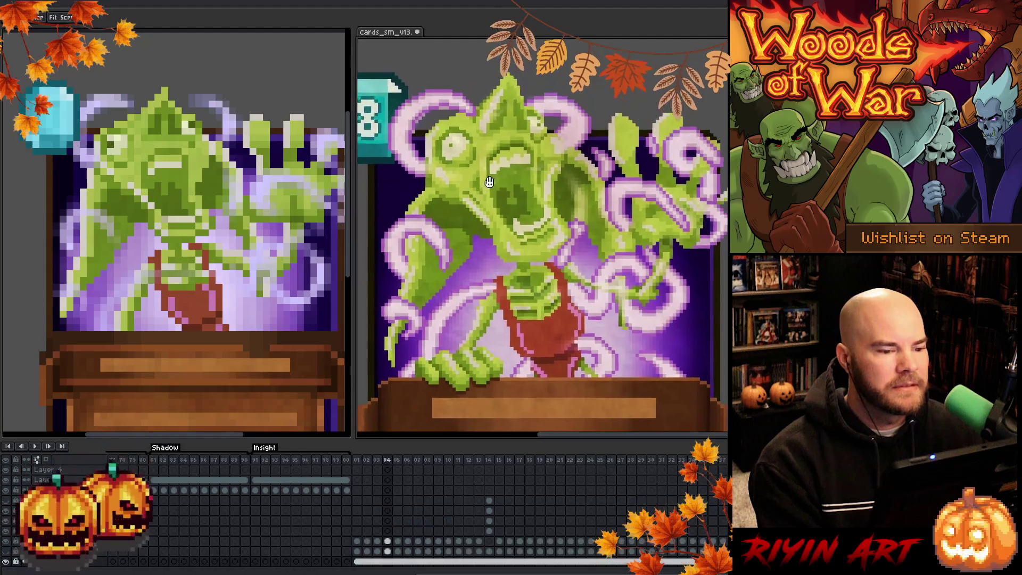
scroll(184, 168, up, 1)
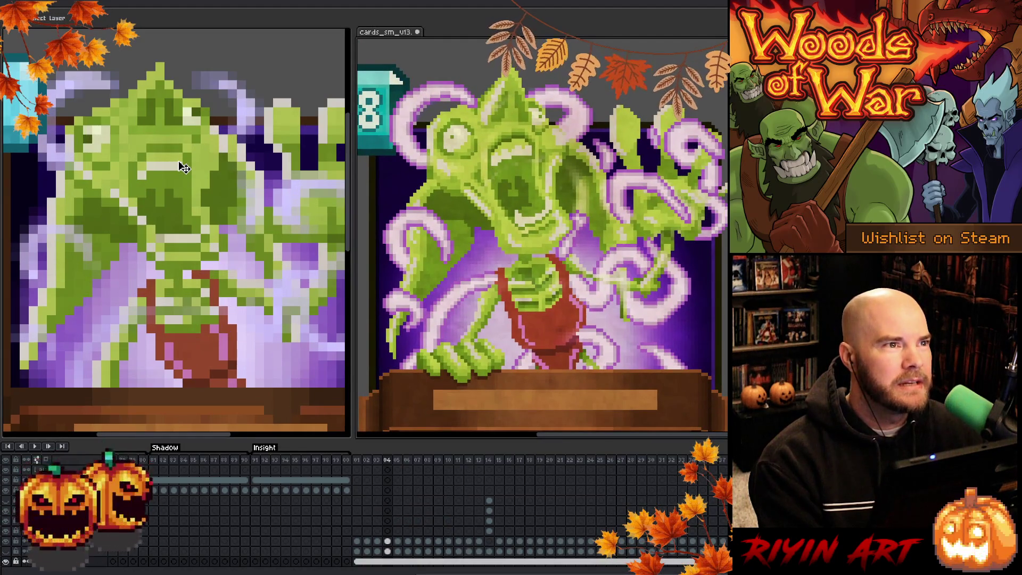
scroll(182, 169, down, 2)
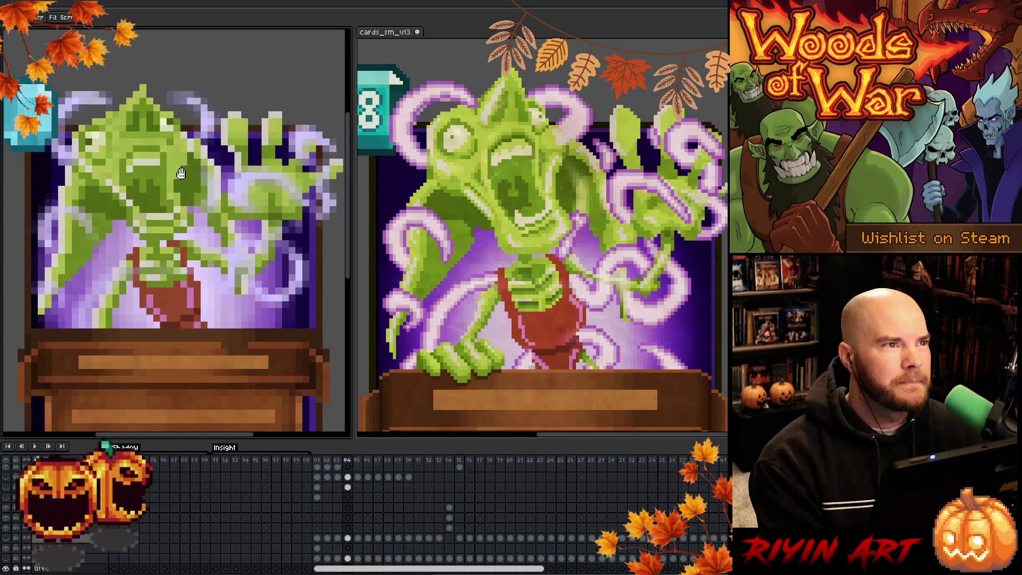
scroll(532, 212, down, 2)
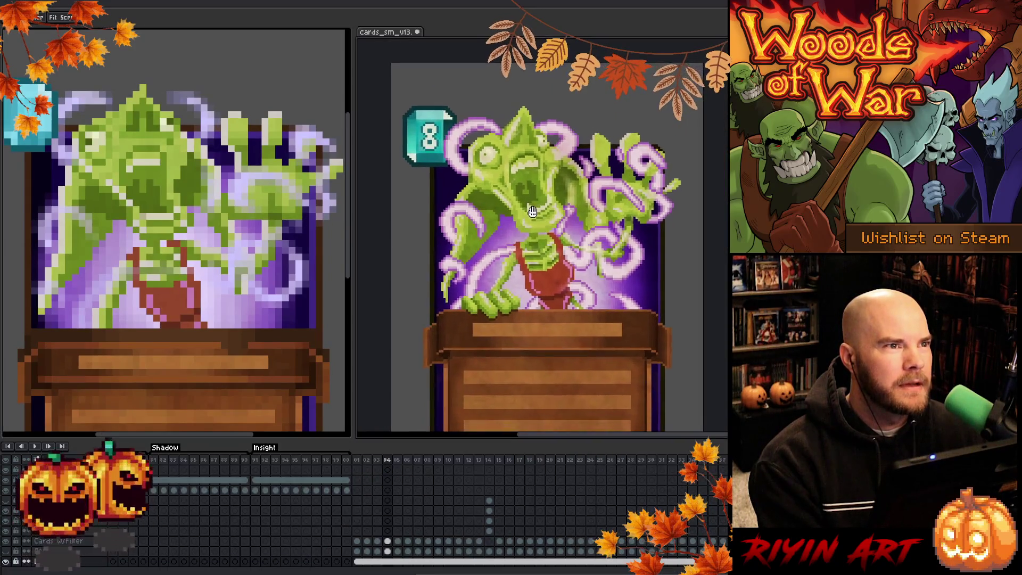
scroll(517, 220, up, 2)
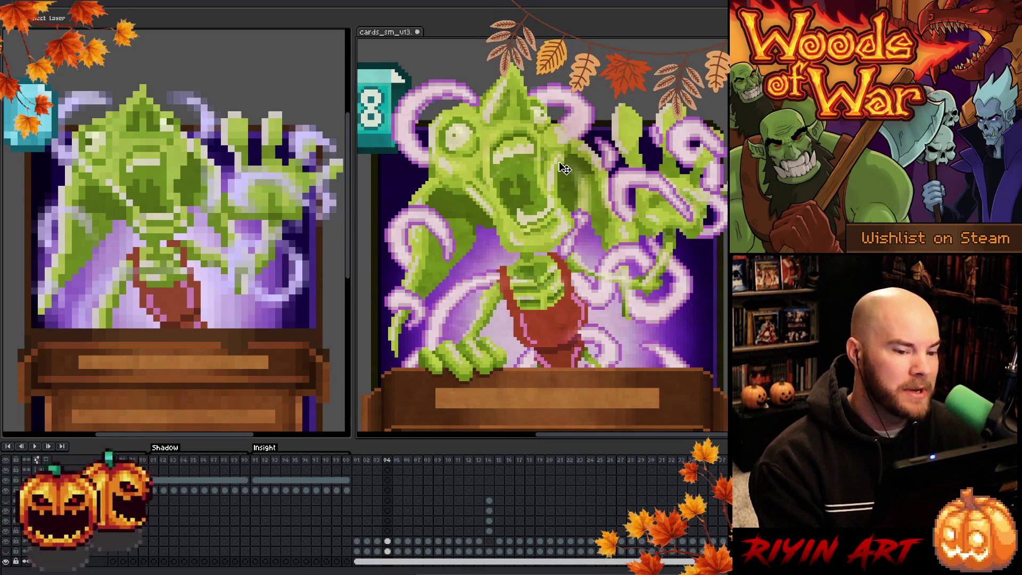
scroll(546, 189, down, 1)
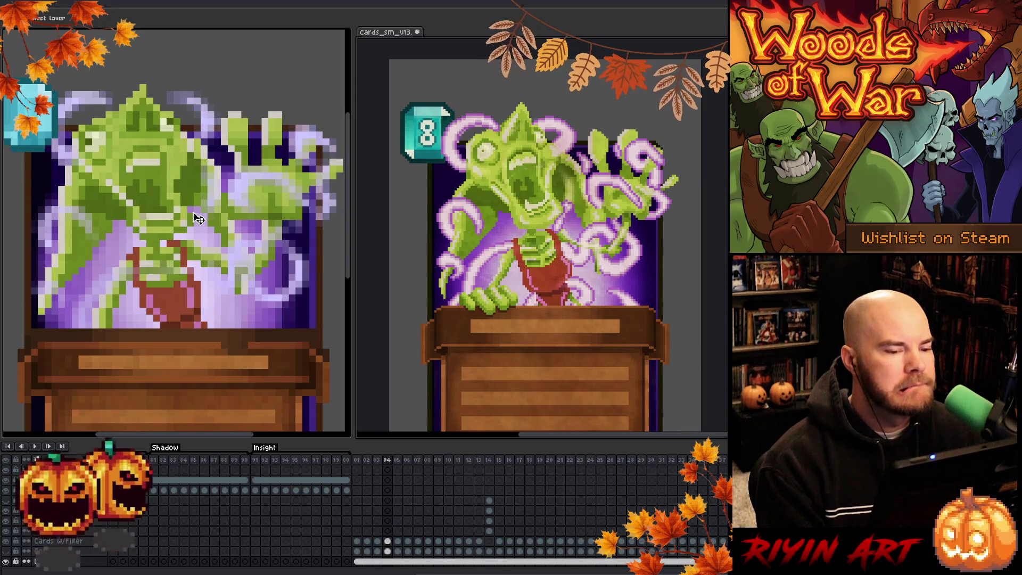
scroll(198, 218, down, 1)
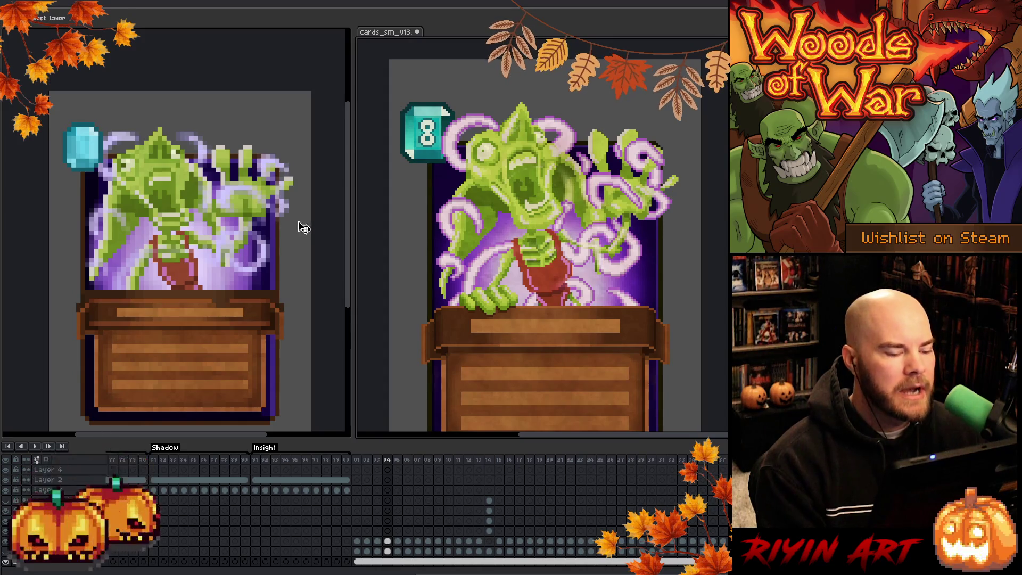
drag(196, 241, 206, 206)
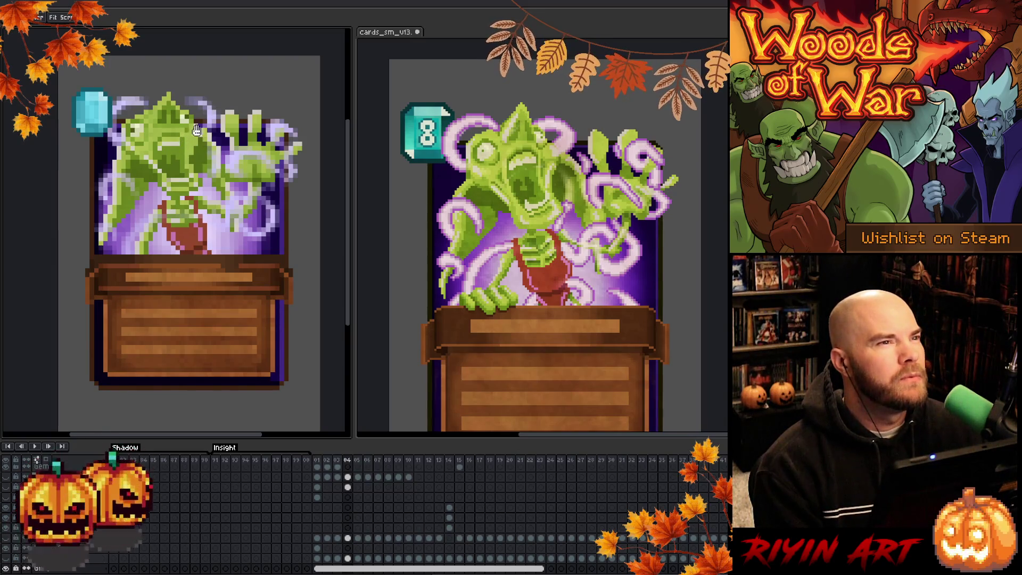
scroll(547, 137, up, 5)
scroll(553, 135, down, 4)
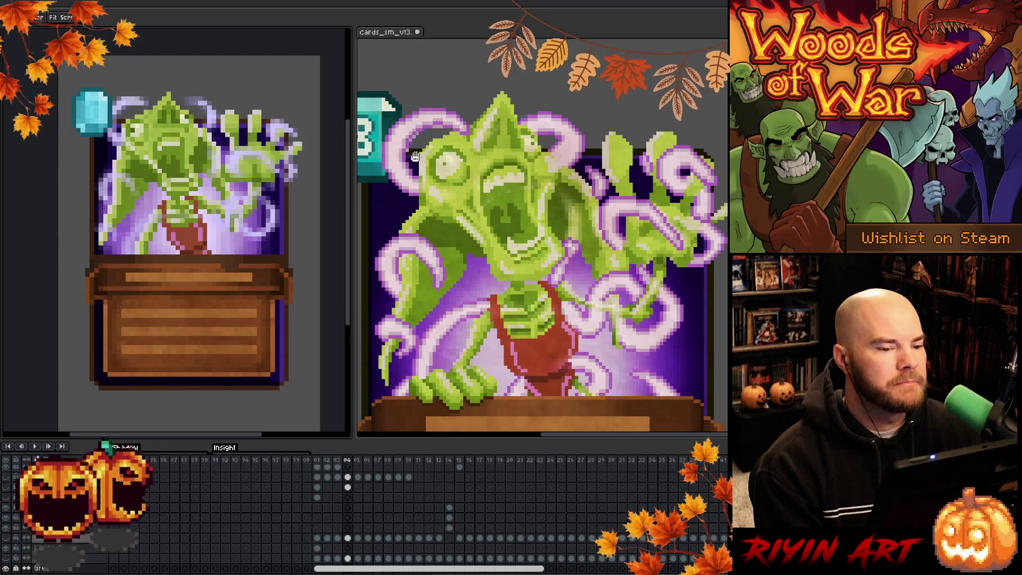
scroll(425, 147, down, 2)
scroll(421, 160, up, 2)
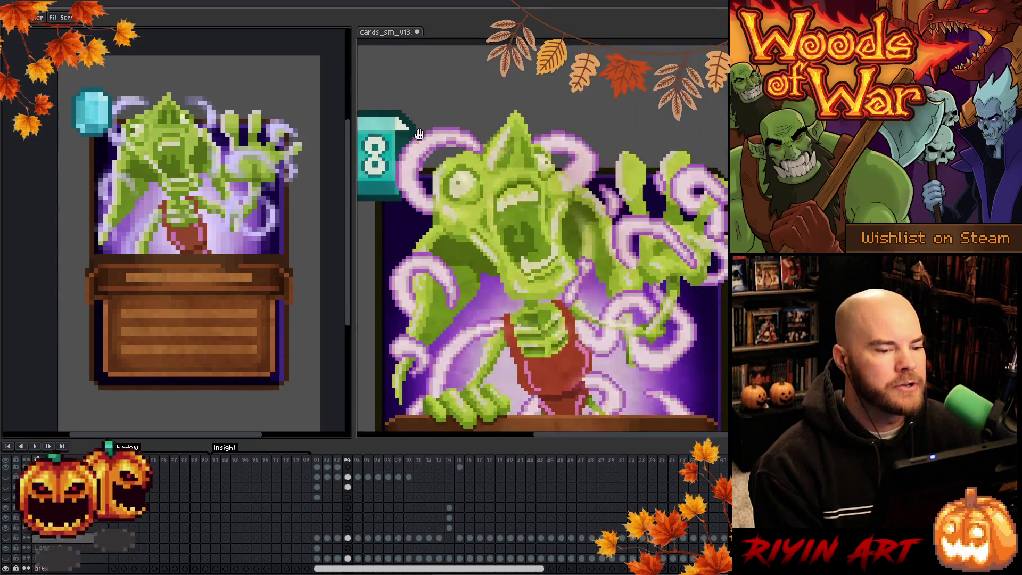
scroll(417, 176, down, 1)
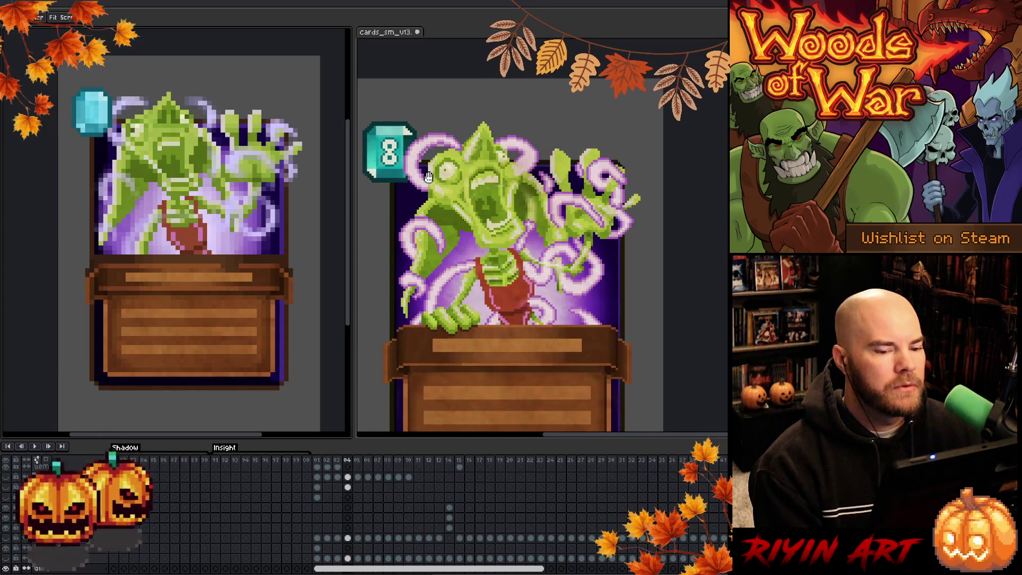
scroll(472, 164, up, 2)
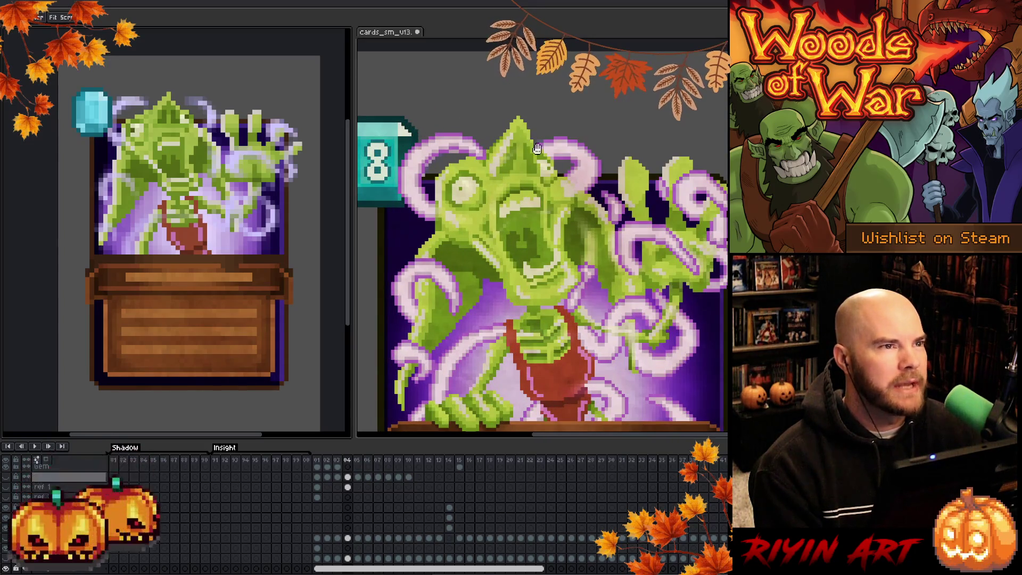
scroll(583, 224, down, 2)
scroll(596, 310, up, 1)
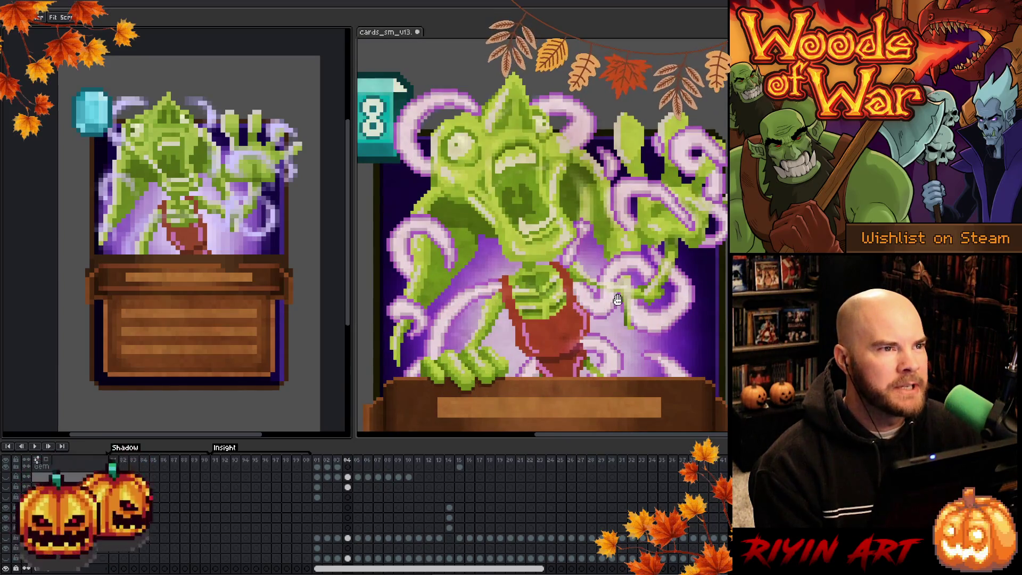
scroll(597, 106, up, 2)
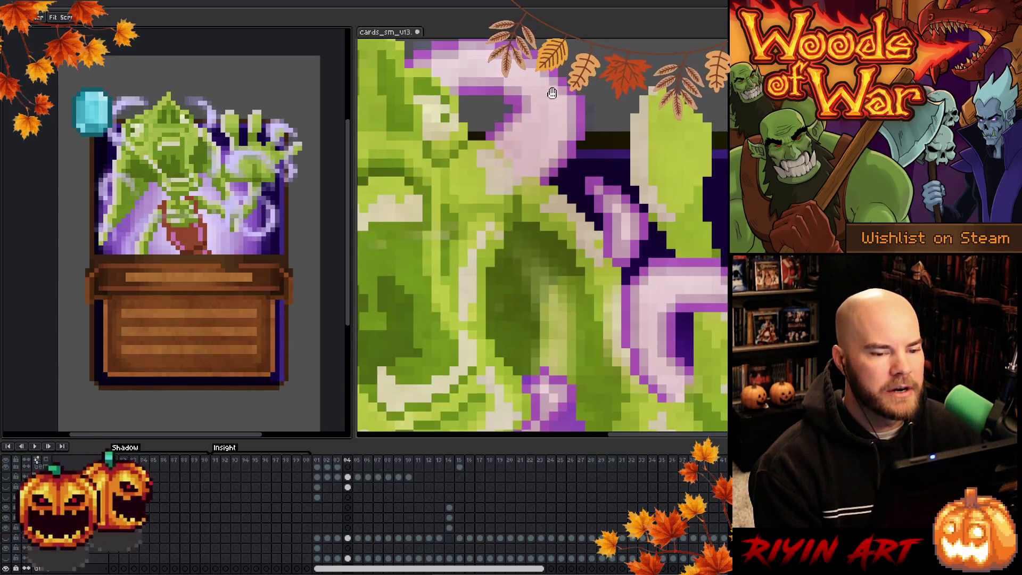
scroll(533, 108, down, 2)
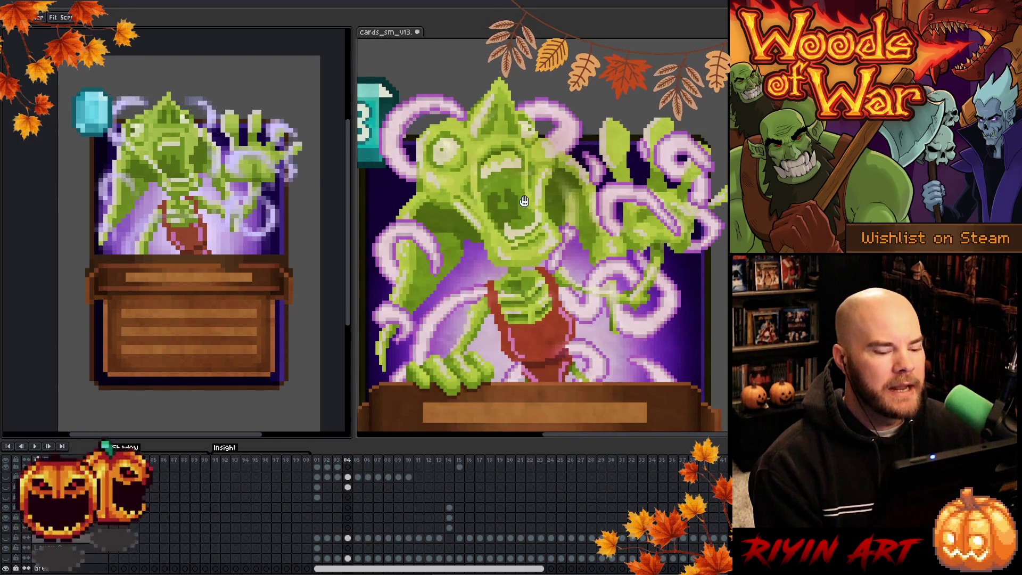
scroll(487, 207, down, 1)
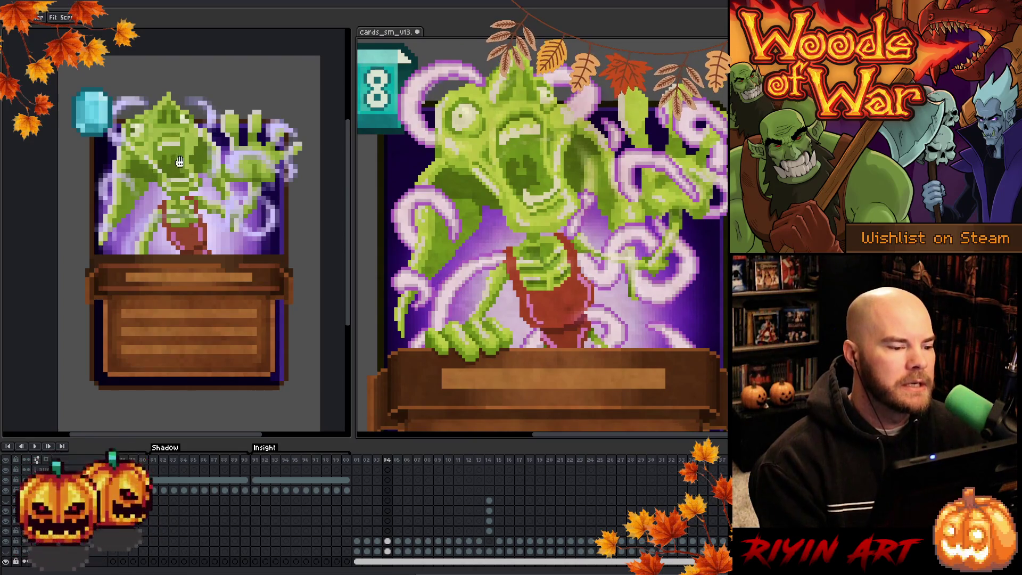
scroll(132, 107, up, 3)
drag(132, 107, 133, 48)
scroll(198, 137, up, 1)
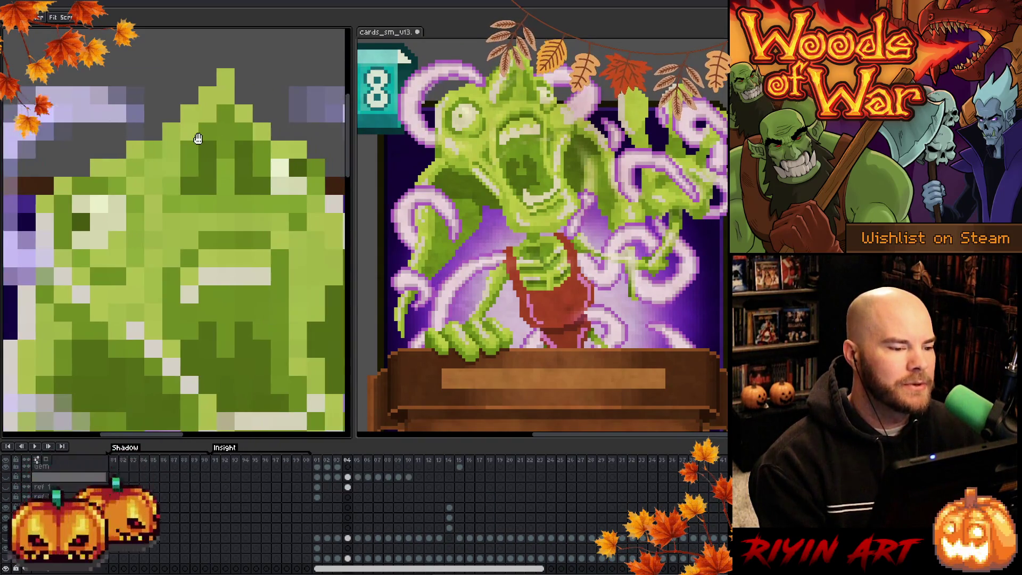
scroll(226, 125, down, 2)
scroll(275, 130, up, 1)
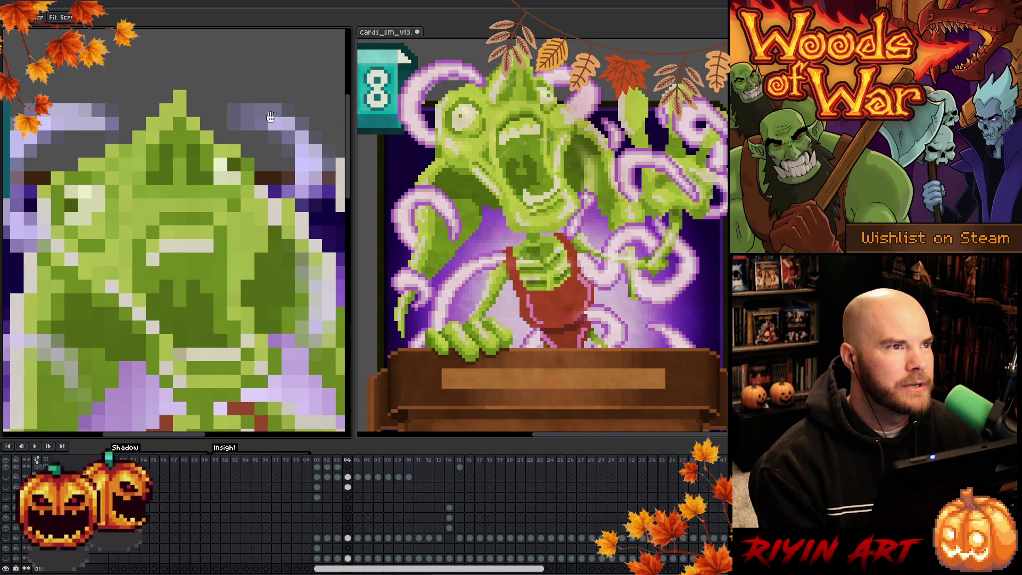
scroll(260, 131, down, 3)
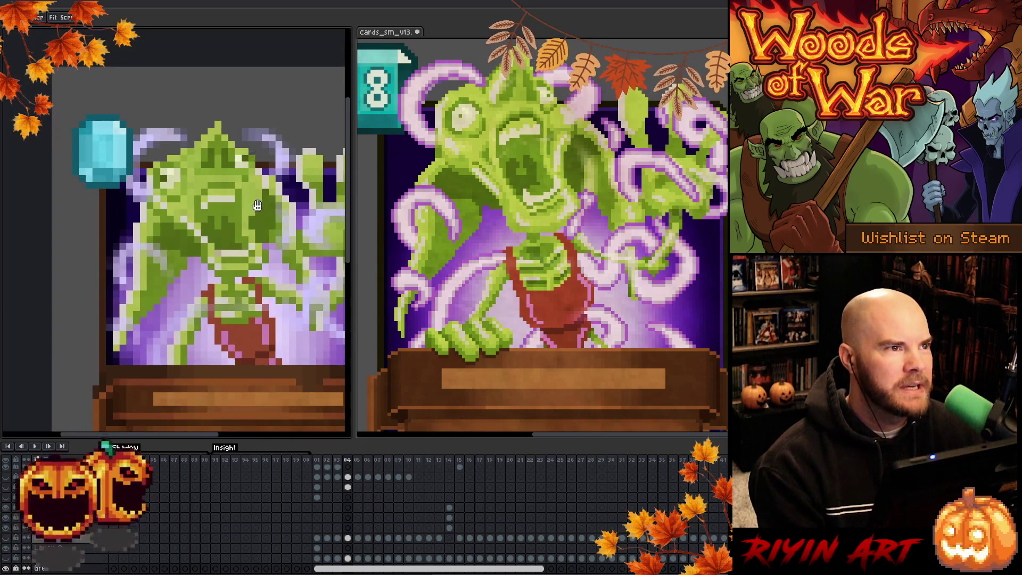
scroll(199, 175, up, 1)
scroll(200, 175, down, 2)
drag(238, 254, 253, 259)
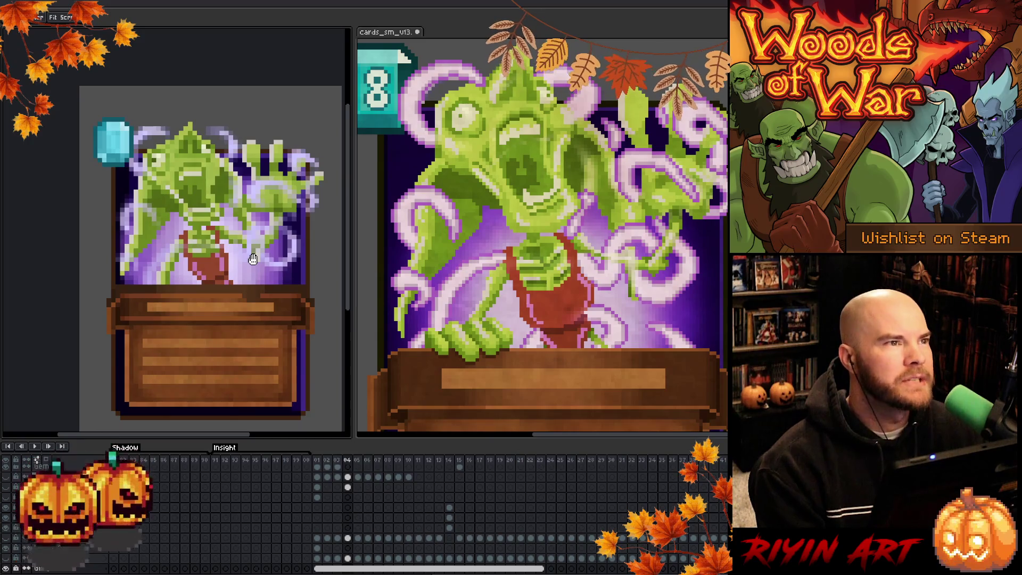
scroll(531, 240, down, 2)
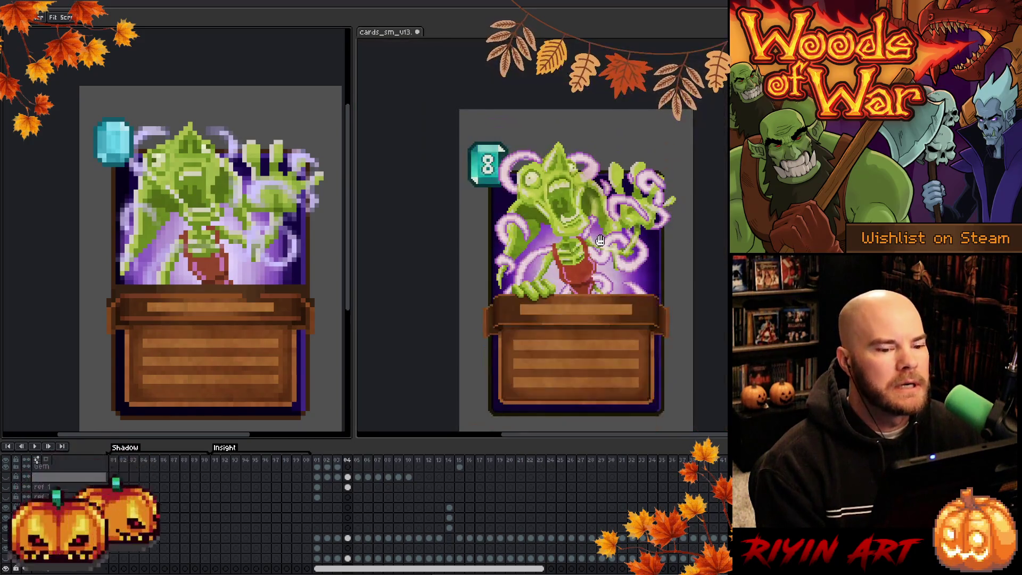
mouse_move(563, 288)
mouse_down()
mouse_move(488, 266)
mouse_move(510, 254)
mouse_up()
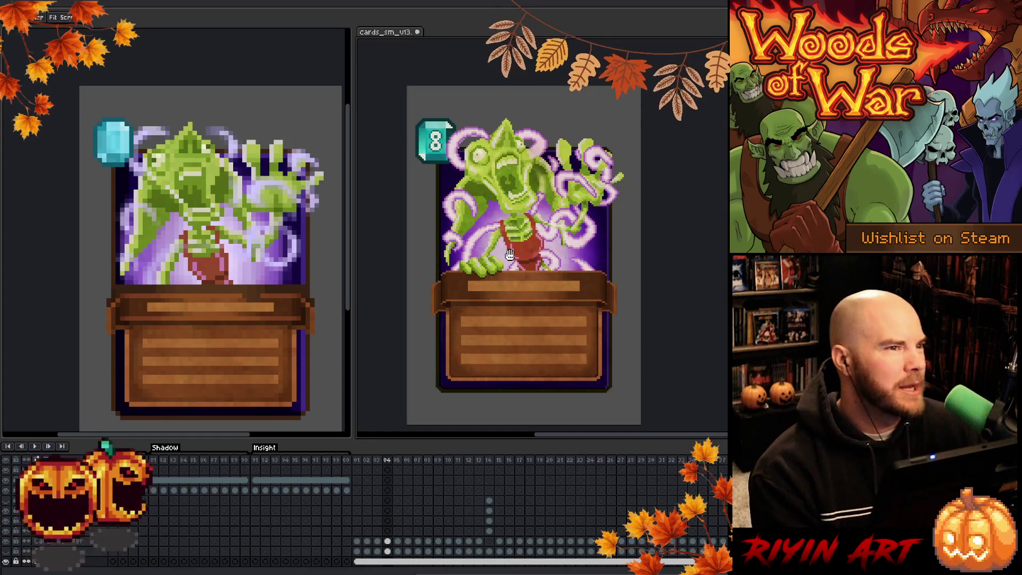
drag(509, 254, 538, 246)
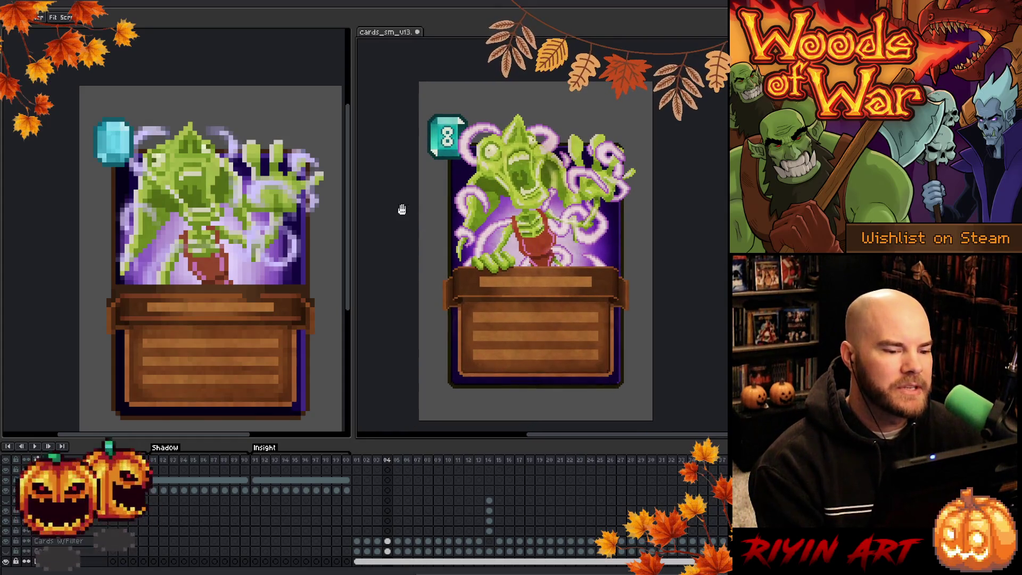
drag(353, 190, 372, 190)
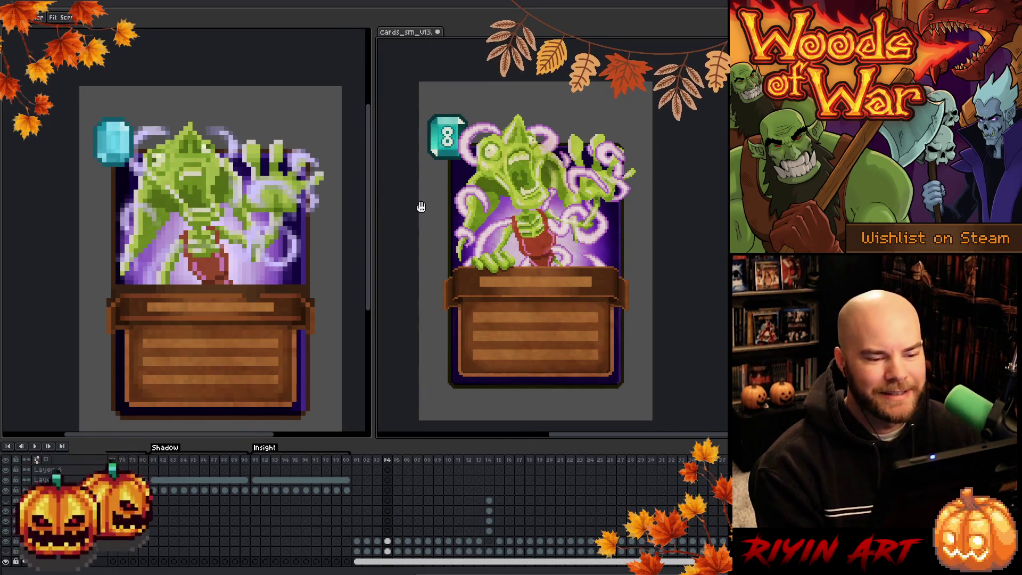
scroll(176, 188, up, 1)
scroll(176, 187, down, 1)
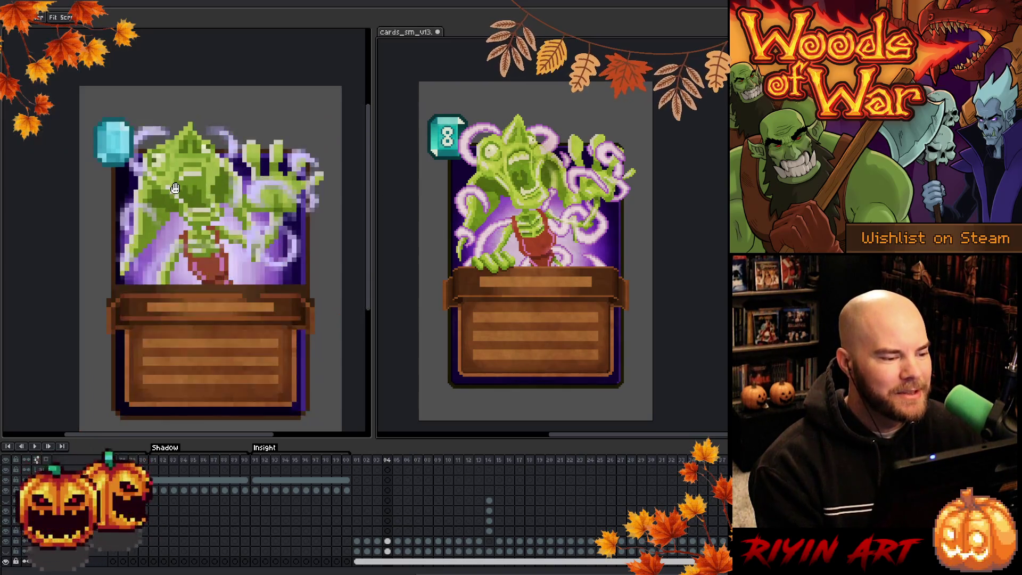
scroll(189, 213, up, 2)
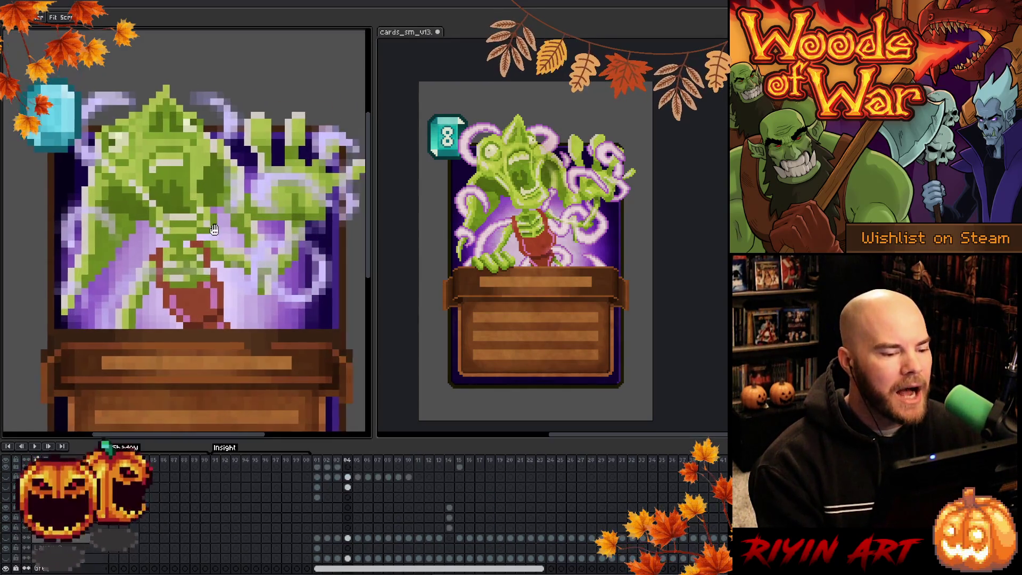
drag(192, 226, 209, 220)
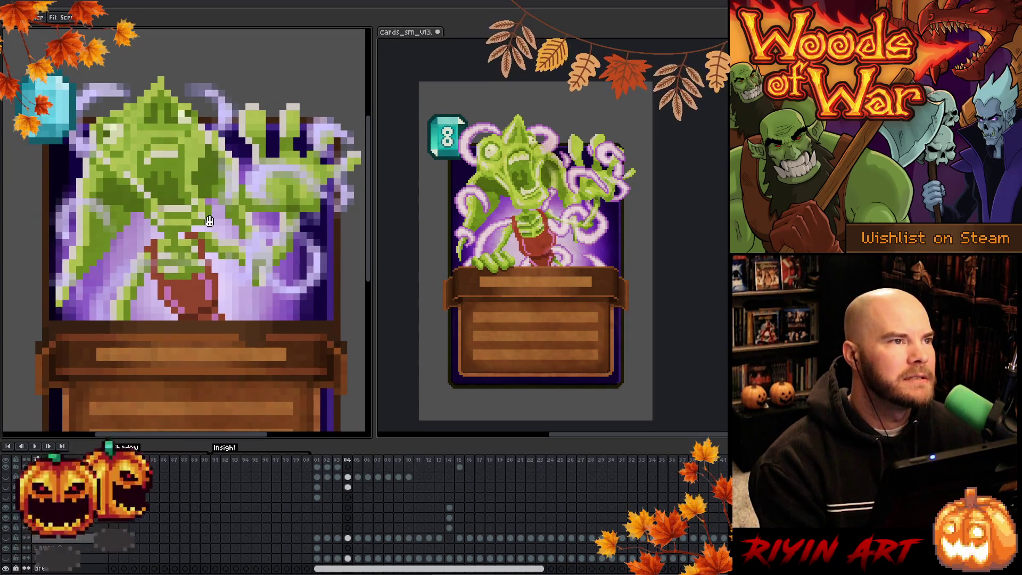